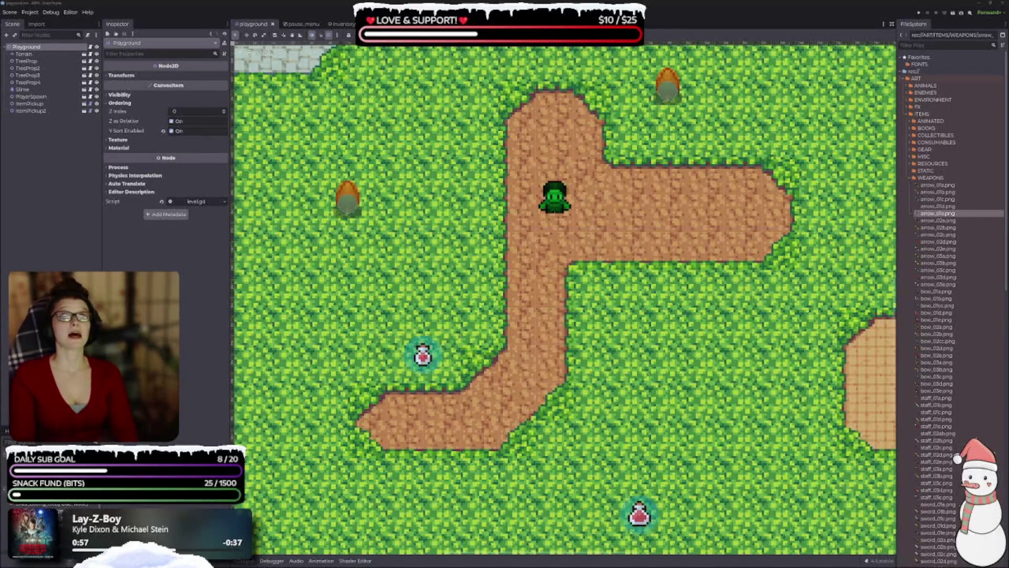
- Scroll down through the Playground level view in the 2D editor
scroll(513, 374, down, 2)
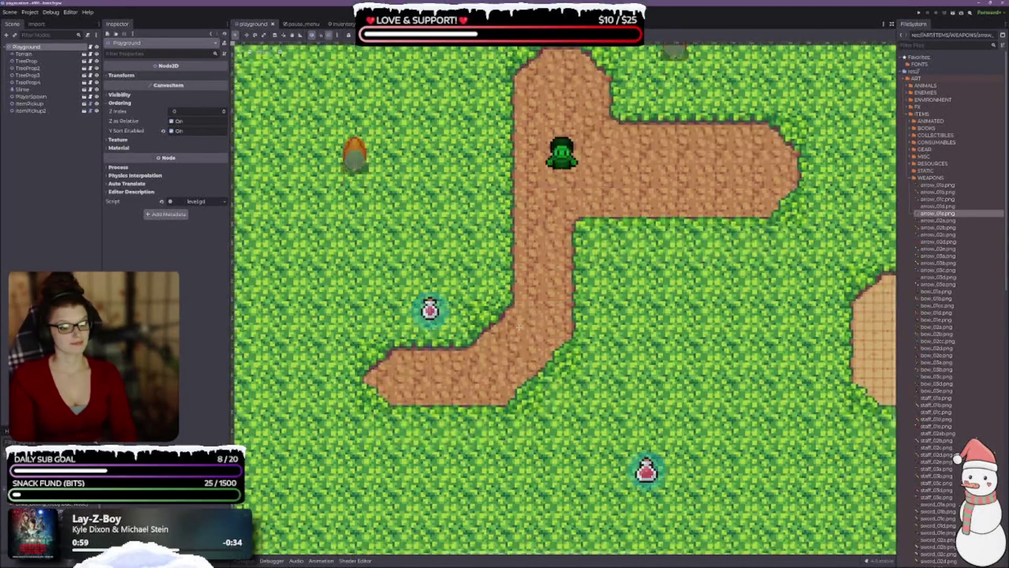
scroll(525, 307, down, 1)
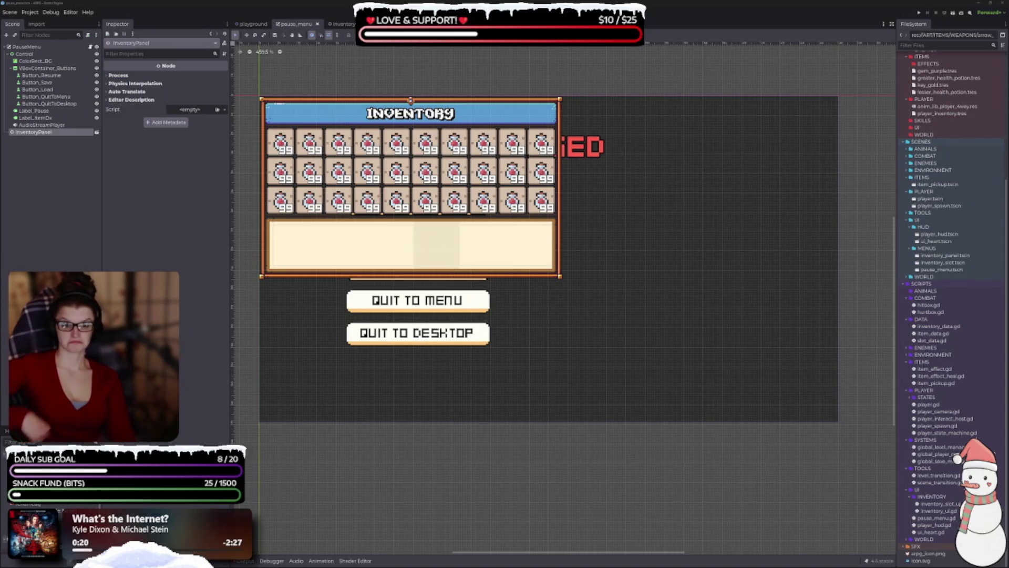
- Open the inventory_panel scene, select its InventoryPanel root, then switch to the inventory_slot scene
click(341, 23)
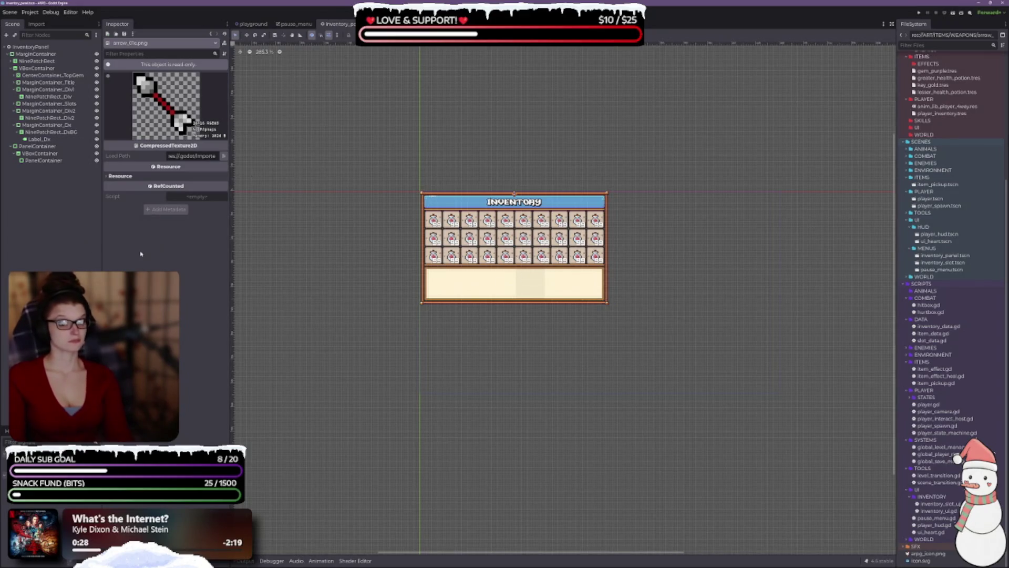
click(34, 47)
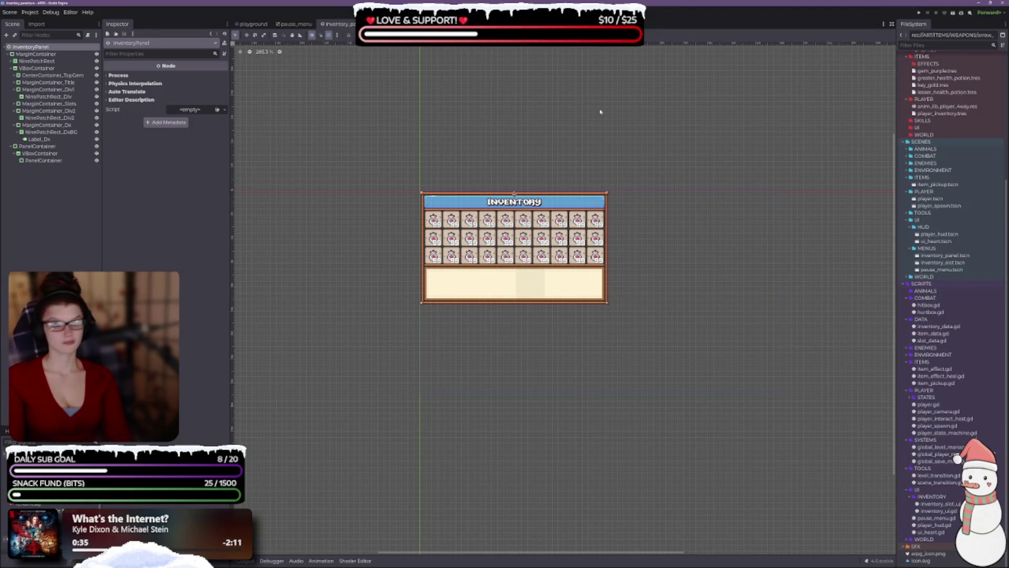
key(ctrl+Tab)
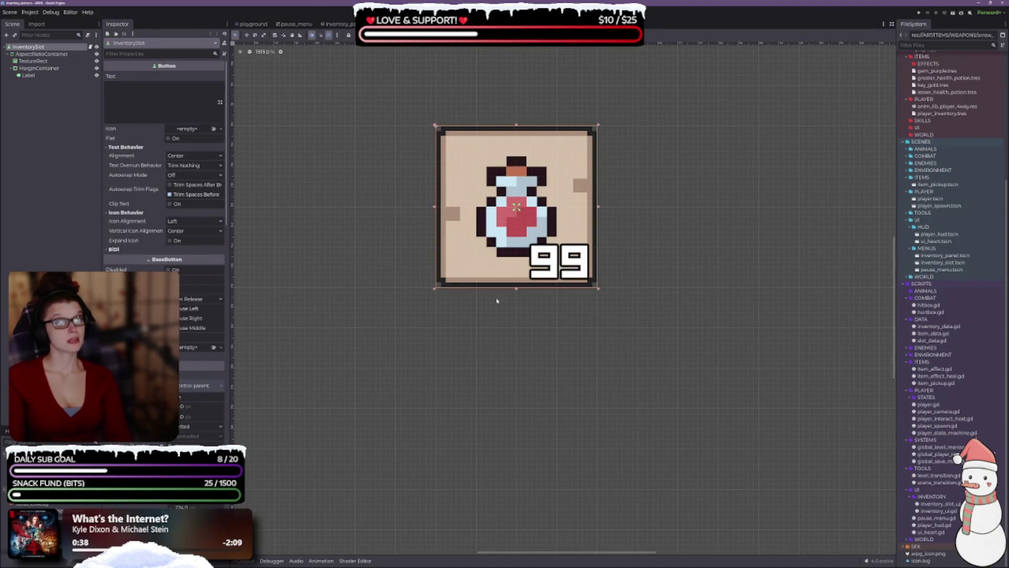
scroll(520, 349, down, 1)
scroll(531, 352, down, 5)
scroll(537, 357, up, 7)
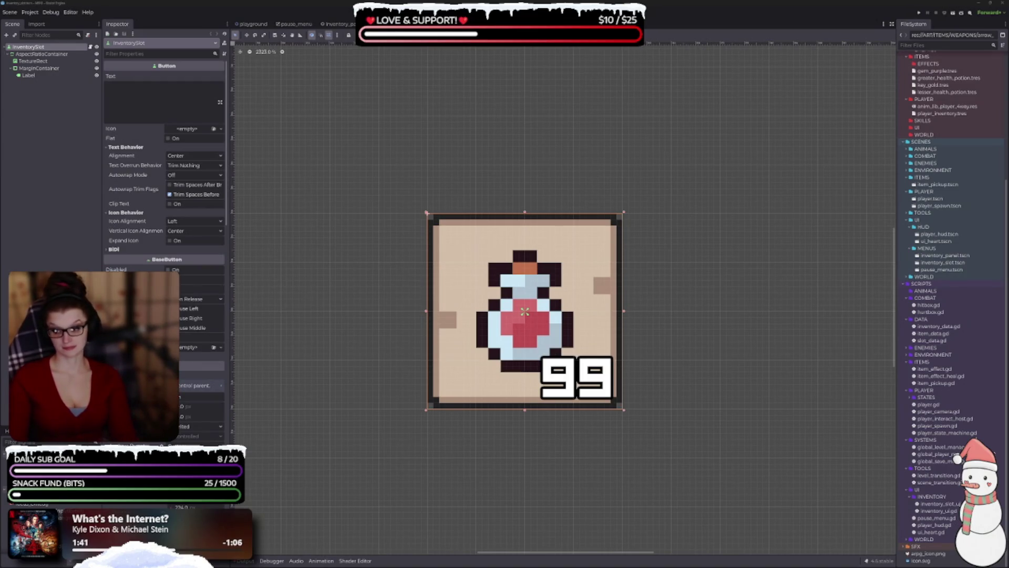
key(alt+Tab)
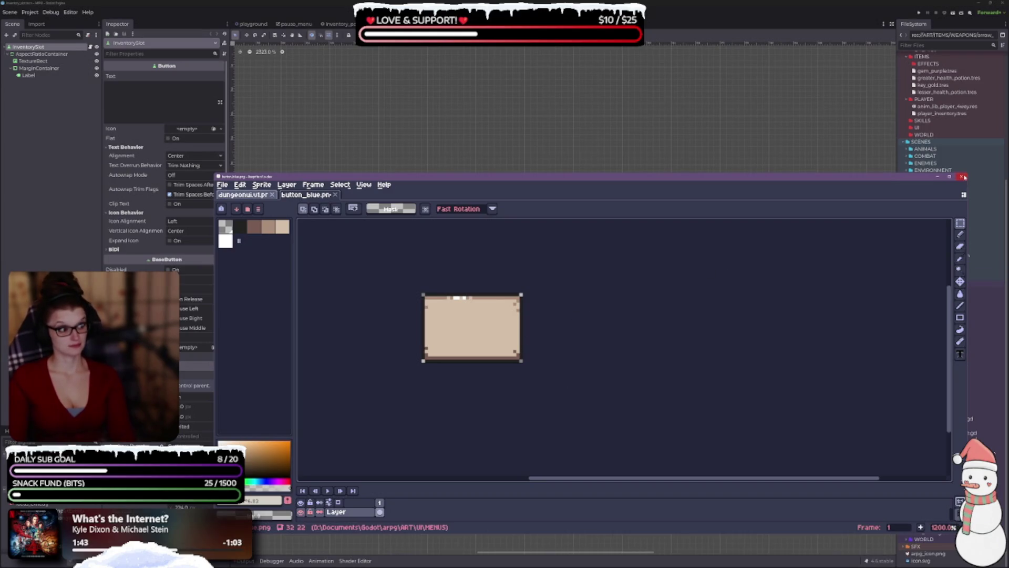
click(964, 177)
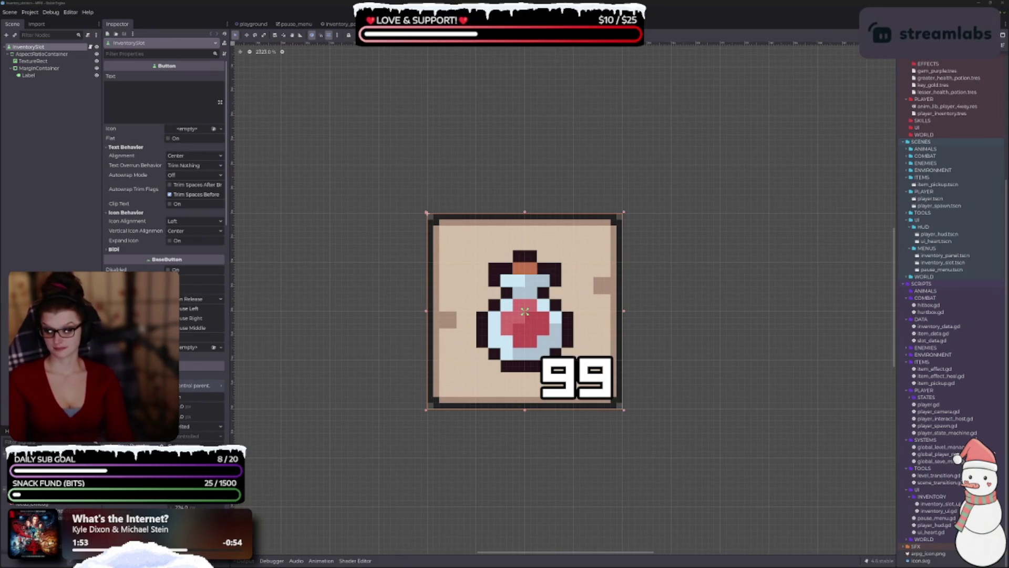
- Glance over the game's scripts in VS Code and return to the Godot editor
key(alt+Tab)
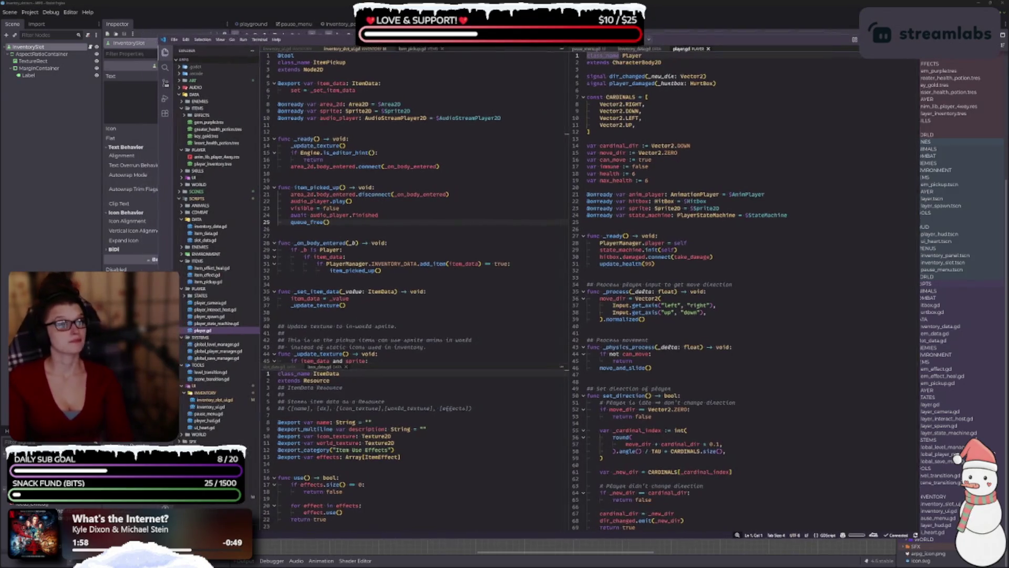
key(alt+Tab)
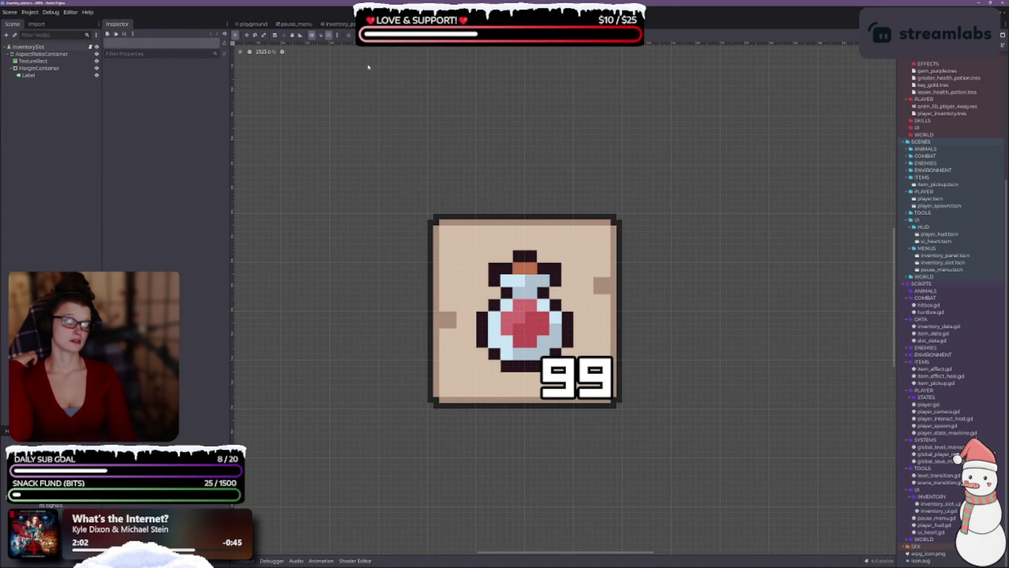
scroll(468, 315, down, 2)
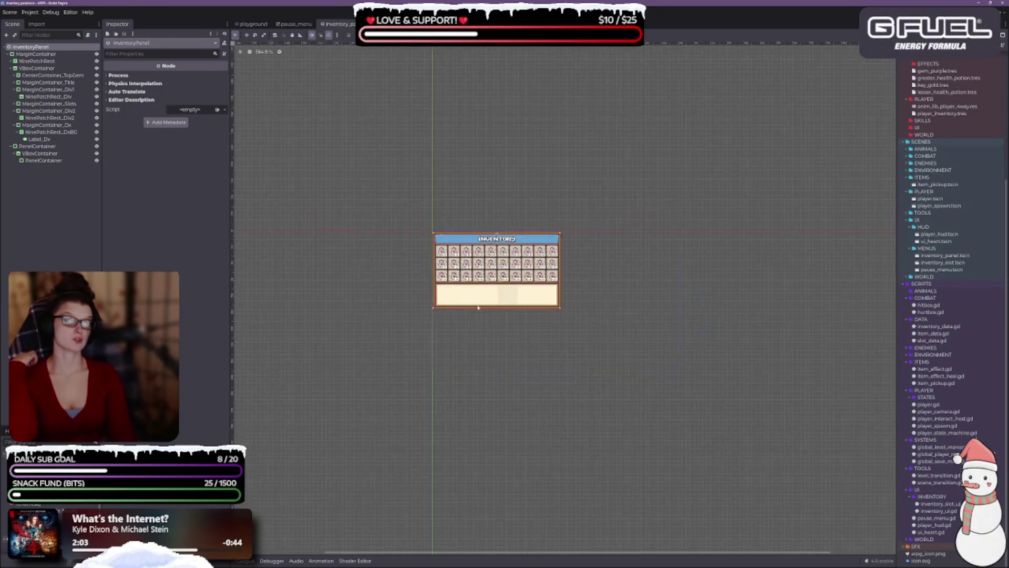
- Expand MarginContainer_Slots in the Scene dock to reveal the inventory slot nodes
scroll(478, 306, up, 3)
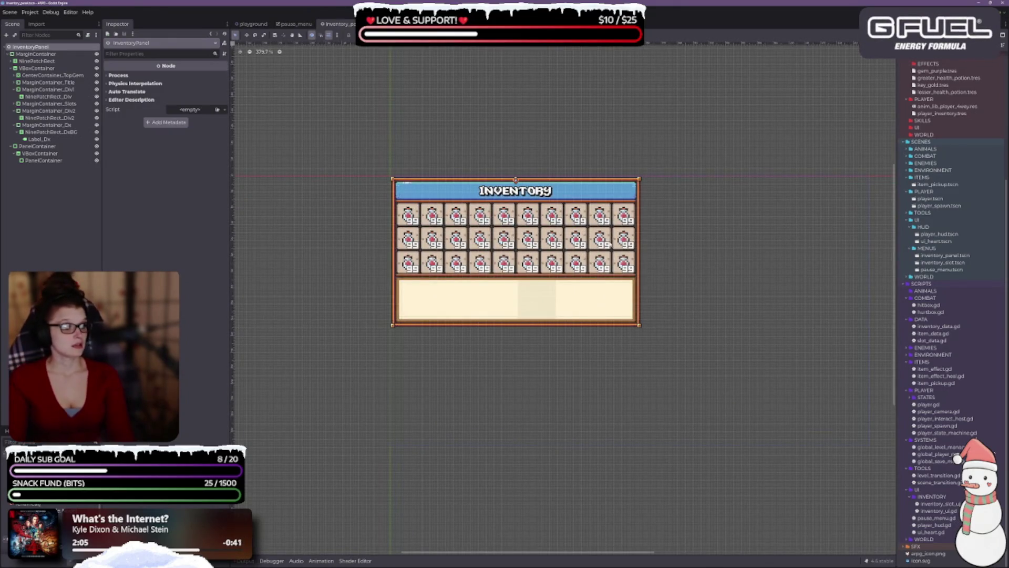
scroll(585, 266, up, 1)
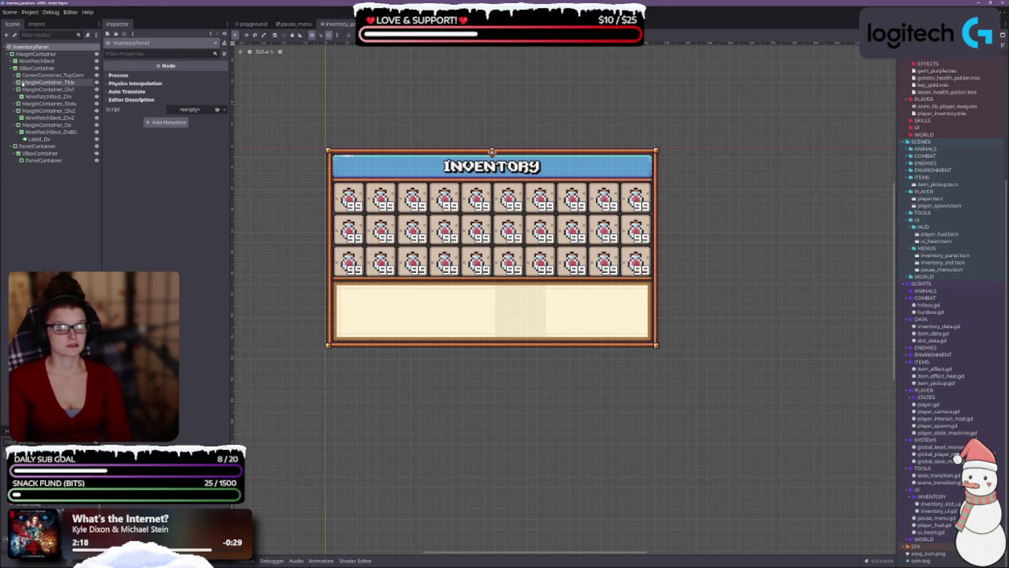
click(37, 75)
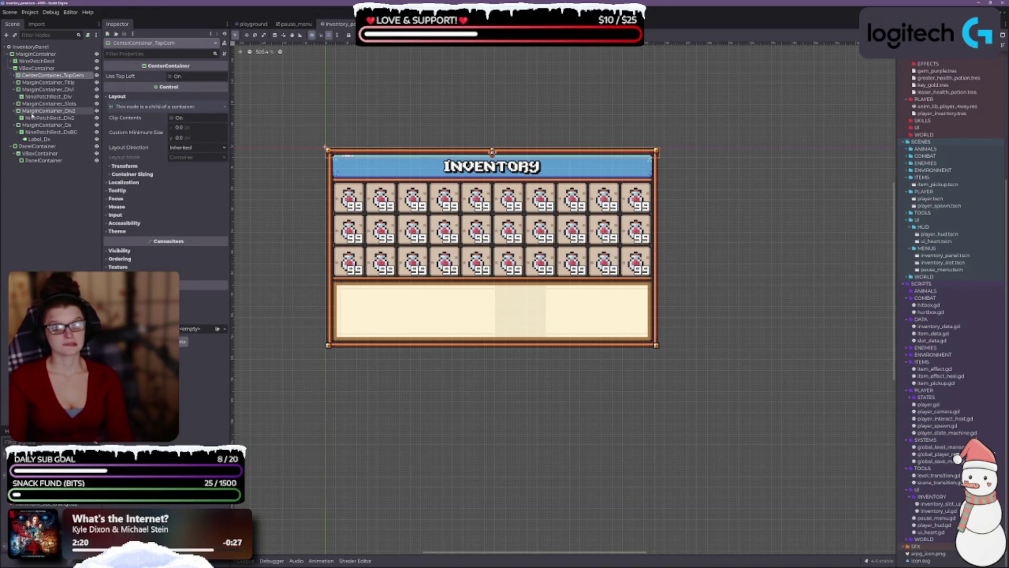
click(17, 90)
click(15, 89)
click(14, 96)
click(17, 97)
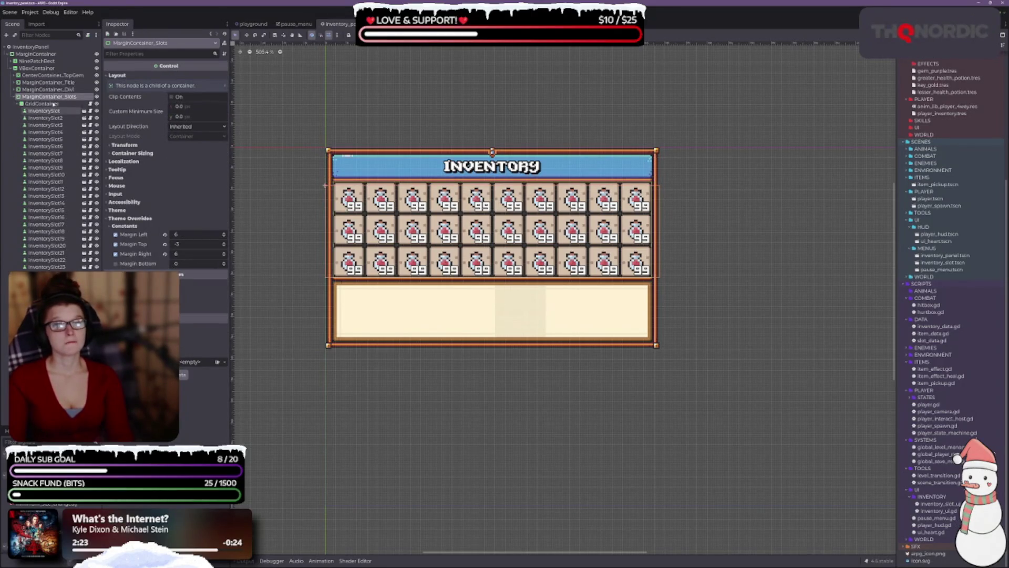
click(626, 250)
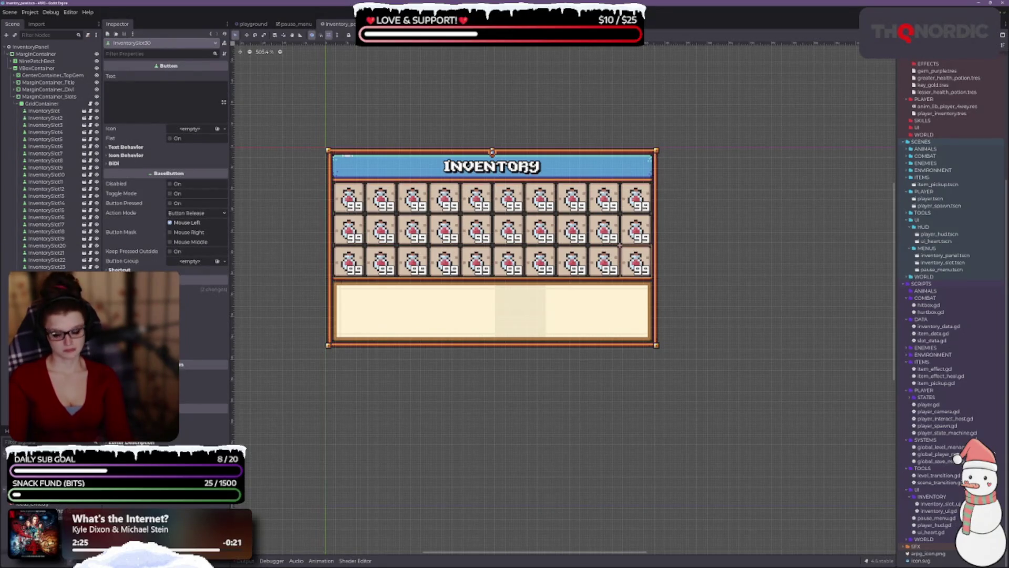
- Delete InventorySlot16 and the 14 slots after it, keeping InventorySlot1–15
click(64, 217)
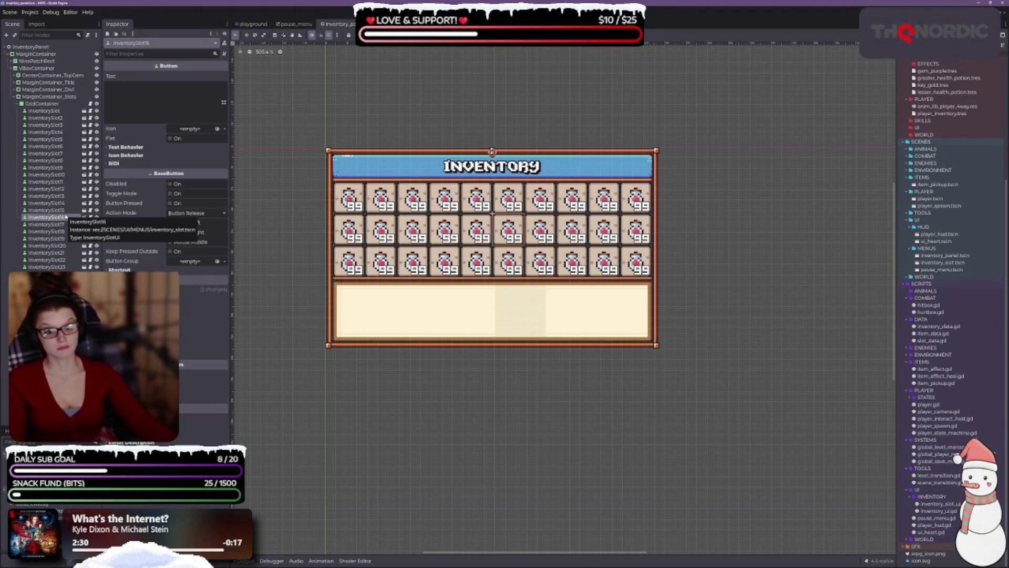
key(Delete)
key(Return)
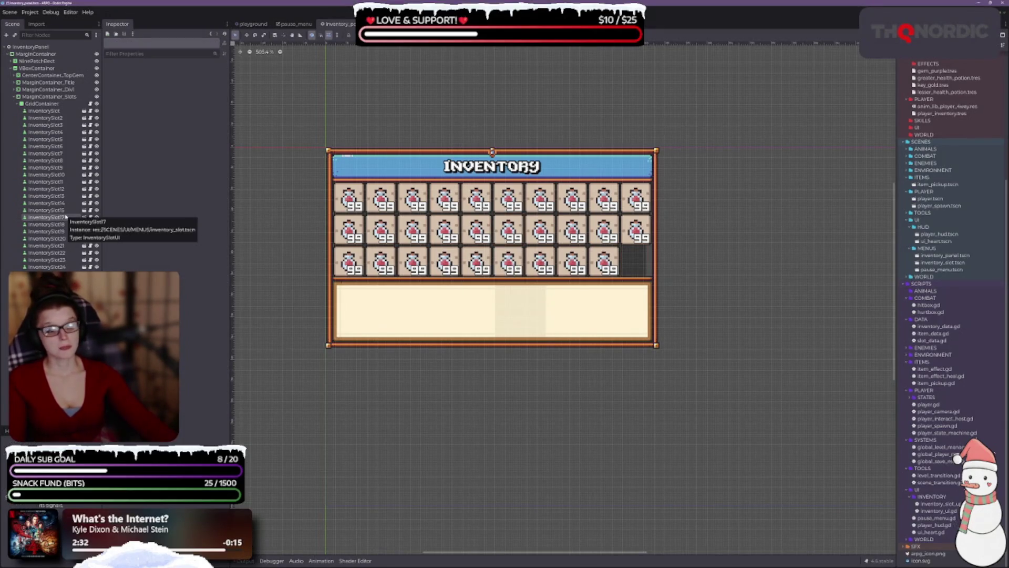
click(64, 217)
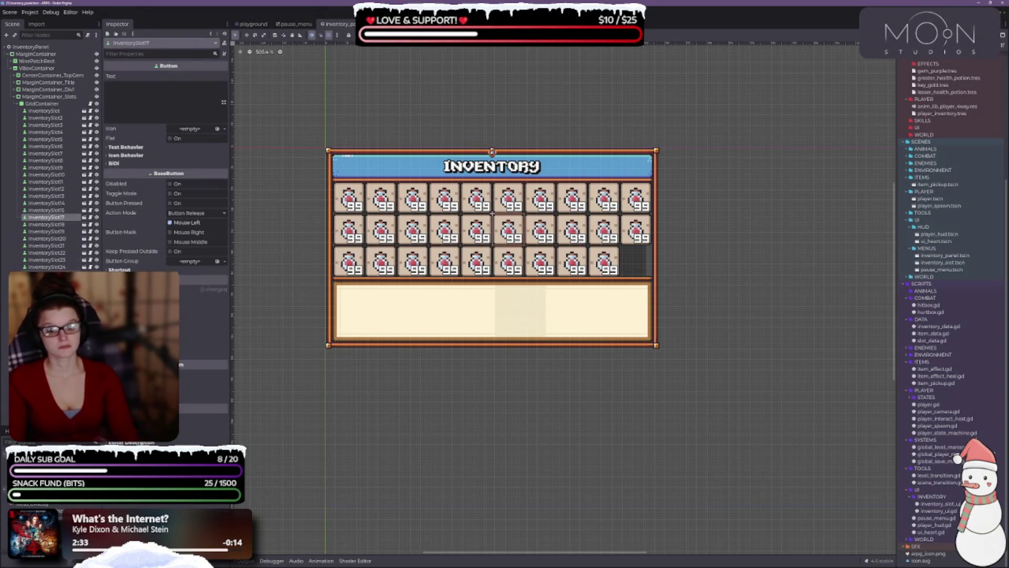
shift+click(47, 310)
key(Delete)
key(Return)
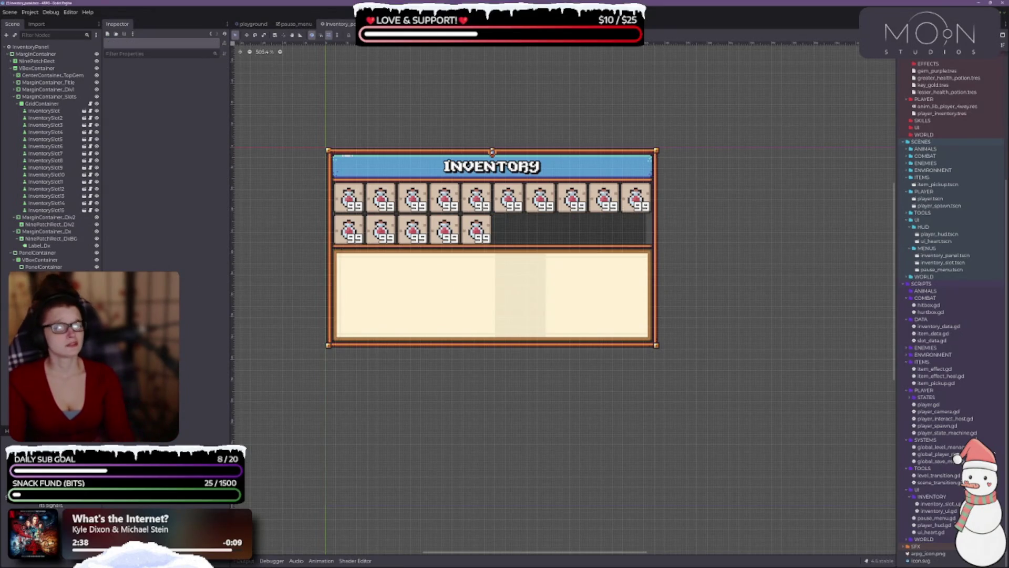
click(46, 210)
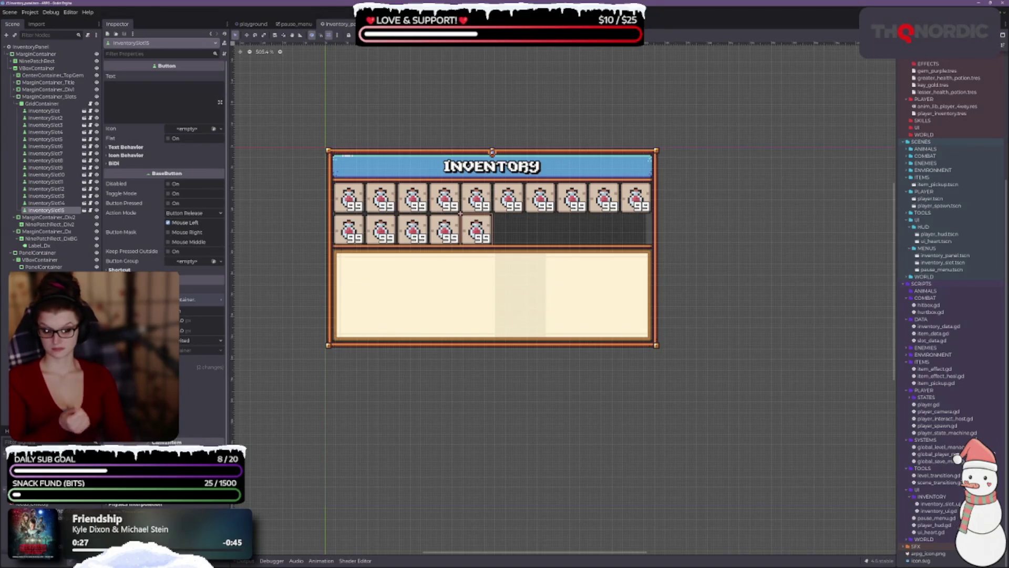
- Save inventory_panel.tscn and select MarginContainer_Slots
key(ctrl+s)
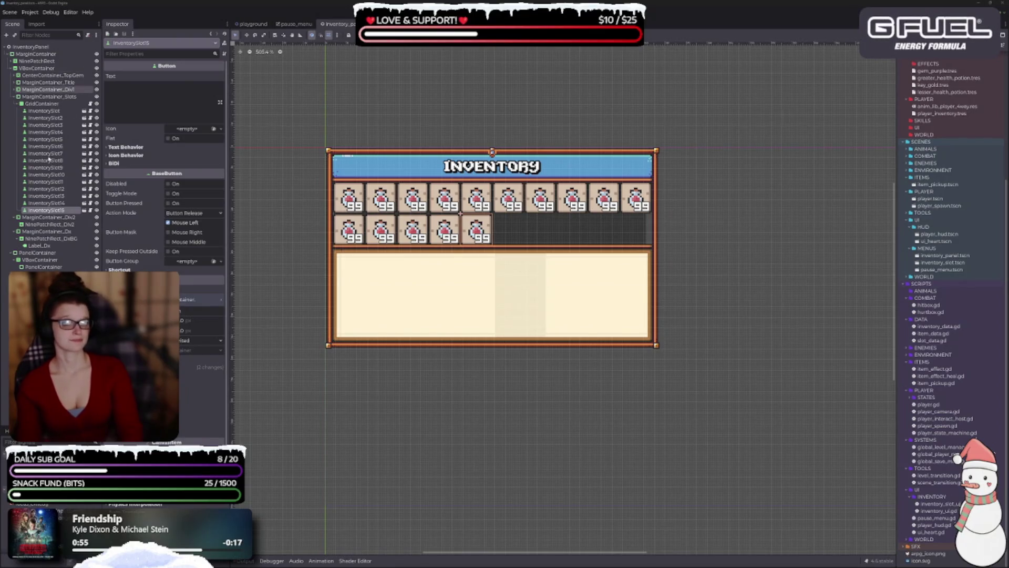
click(42, 96)
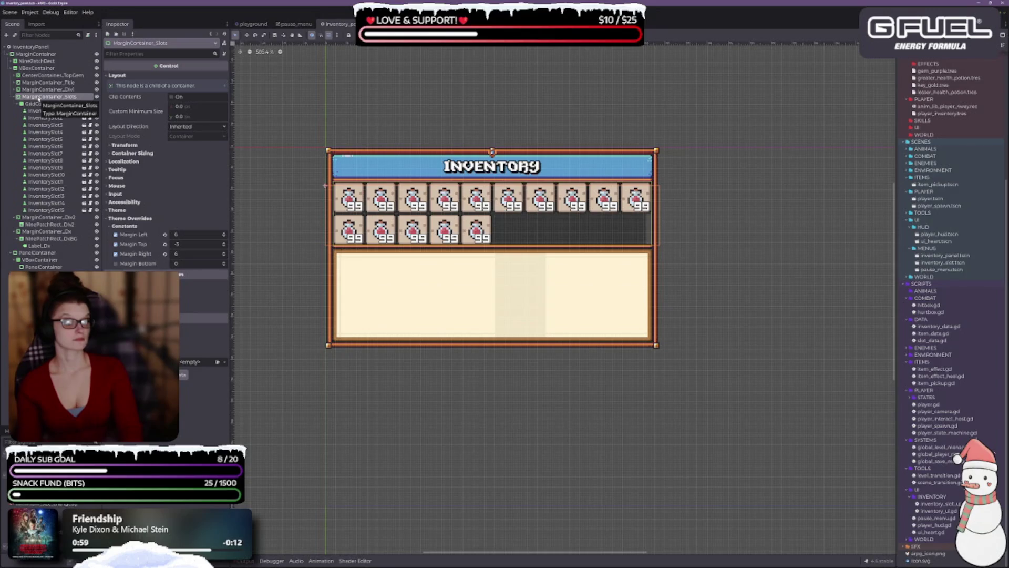
- Set the GridContainer's Columns to 5, arranging the slots into three rows of five
click(34, 104)
click(184, 97)
text(5)
key(Return)
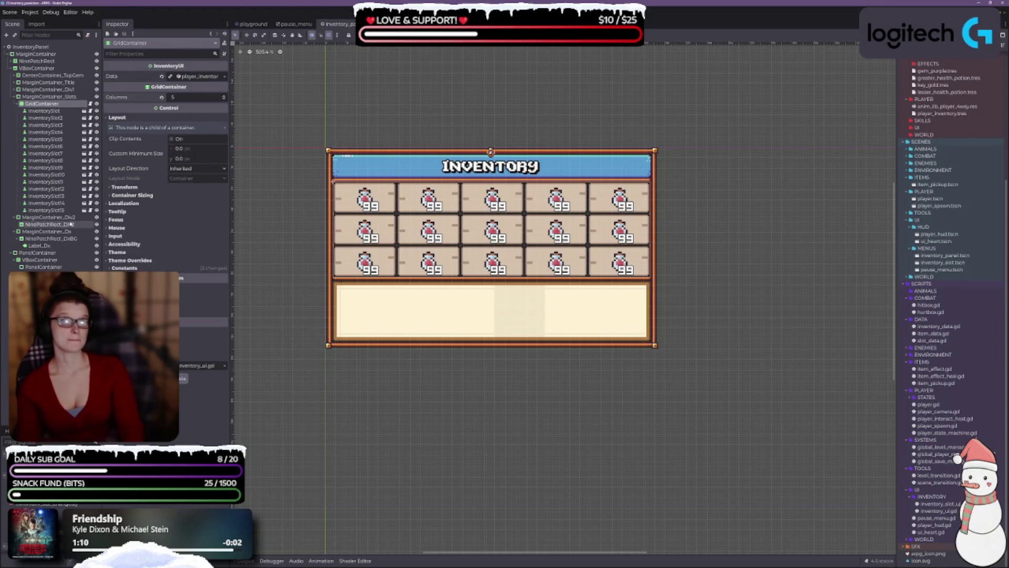
click(35, 54)
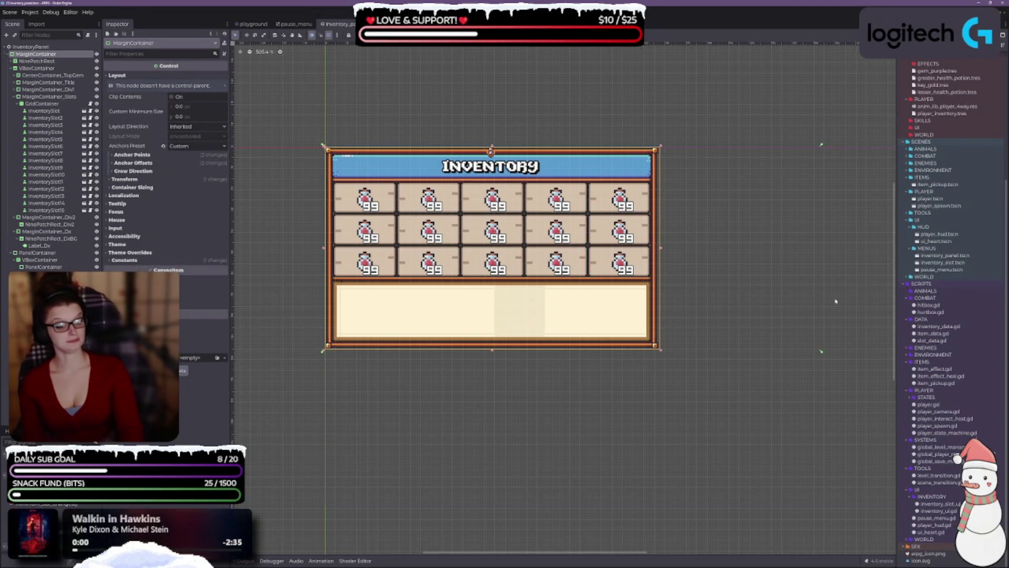
- Narrow the inventory panel from its right edge and raise its bottom edge to trim the description area
drag(821, 144, 662, 147)
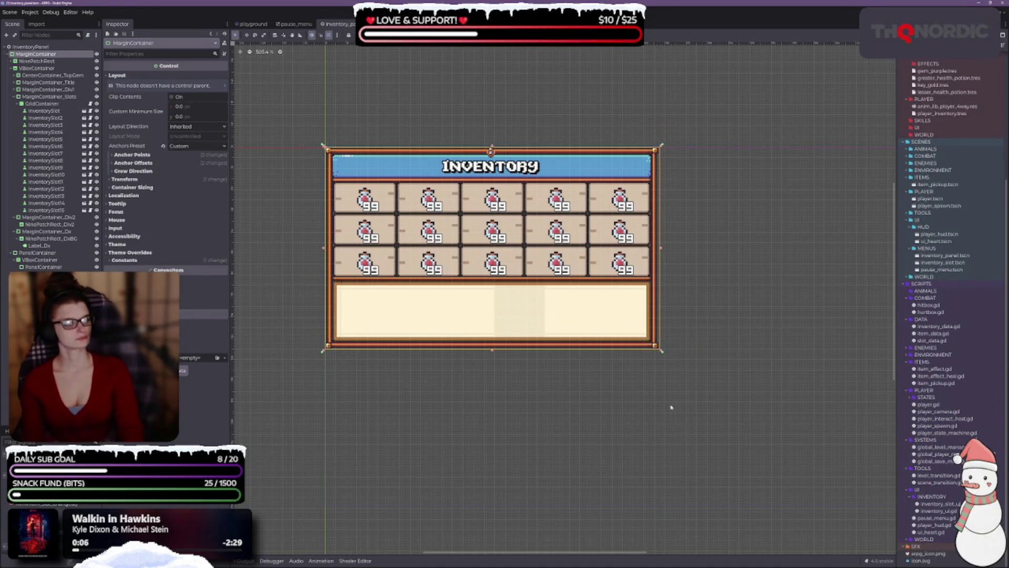
scroll(680, 334, up, 2)
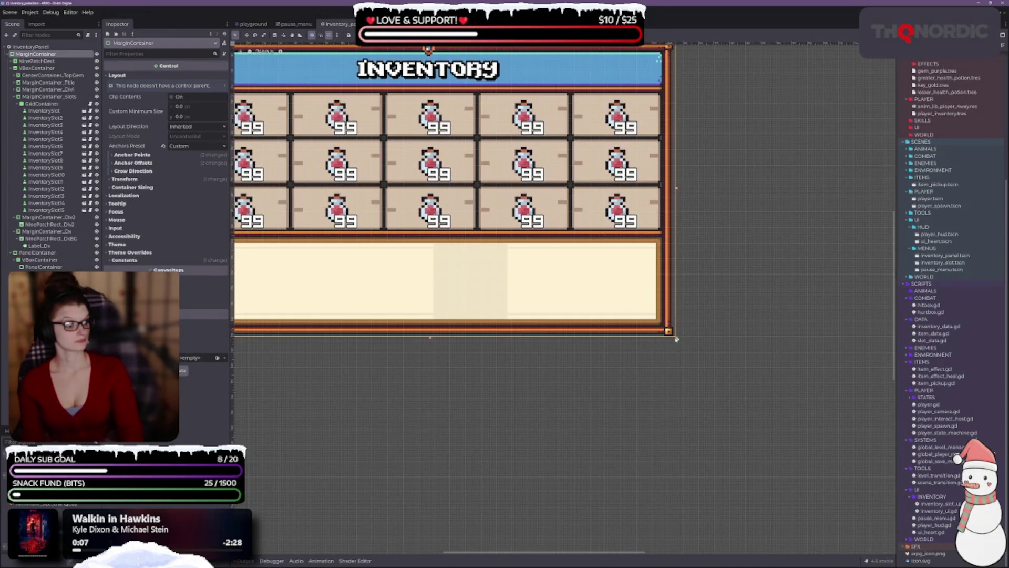
drag(677, 339, 440, 338)
key(shift+f)
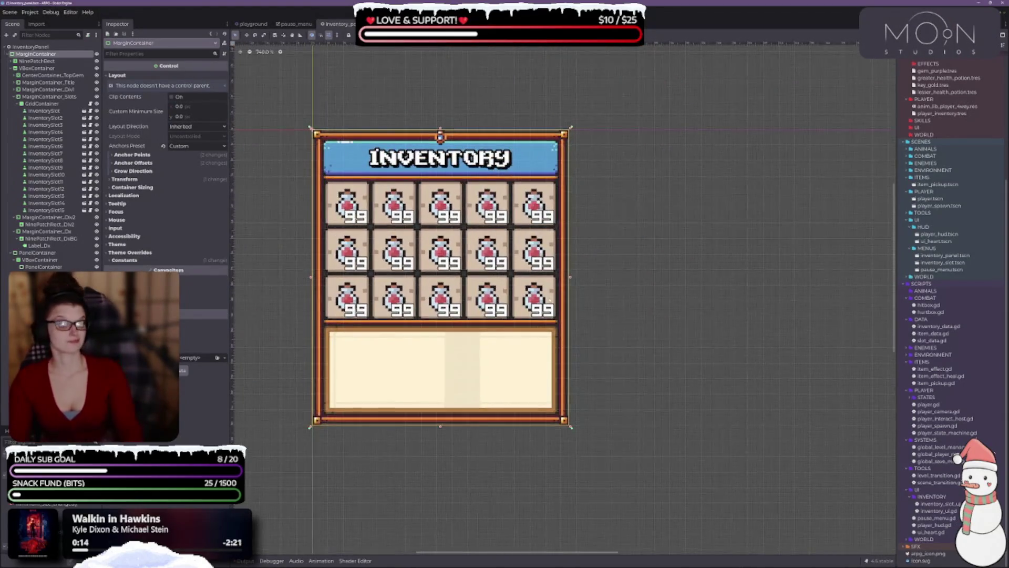
scroll(425, 446, up, 1)
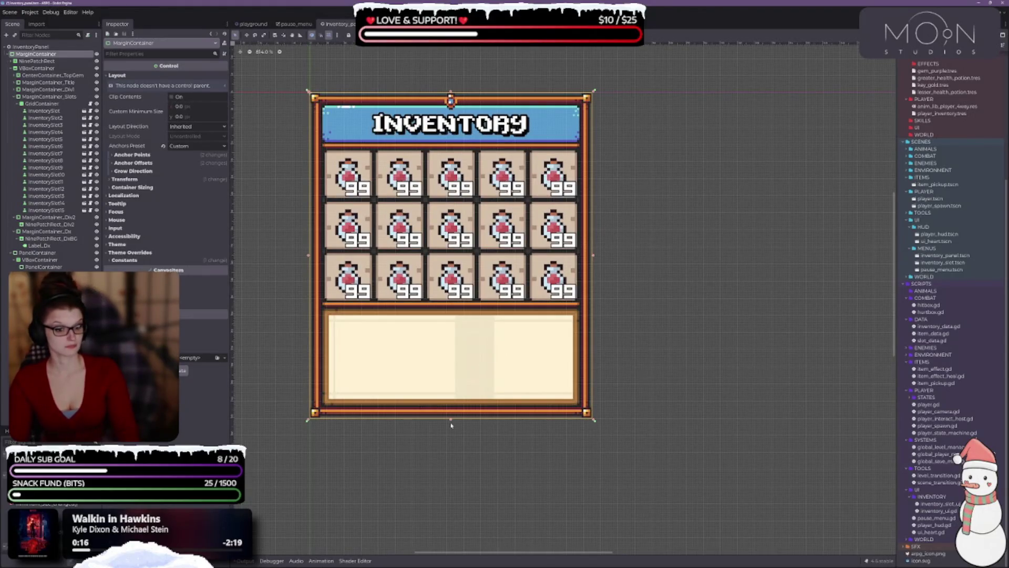
mouse_move(451, 420)
mouse_down()
mouse_move(451, 350)
mouse_move(437, 402)
mouse_up()
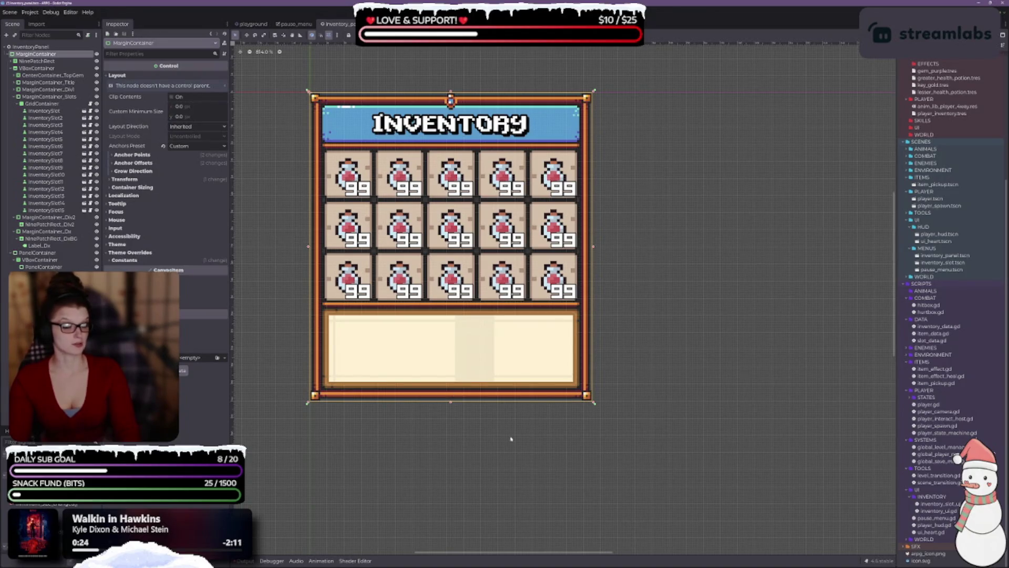
scroll(511, 439, up, 3)
scroll(498, 428, down, 3)
scroll(480, 433, up, 1)
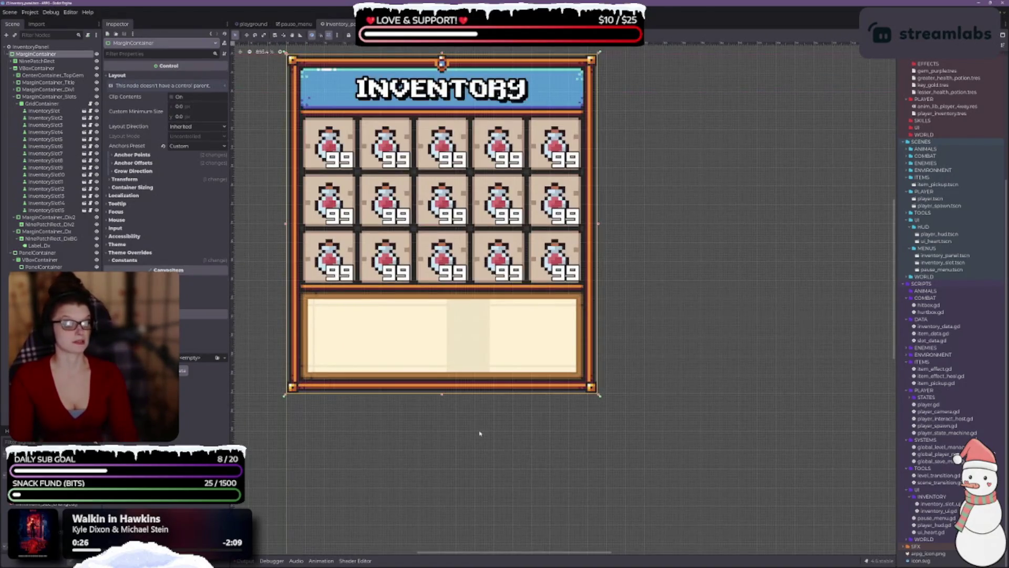
click(48, 217)
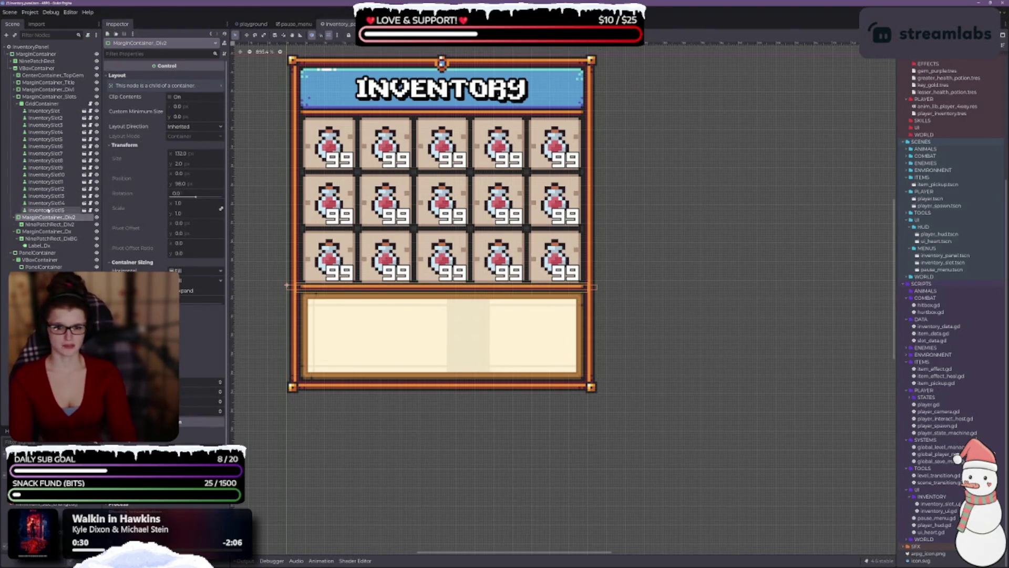
- Set MarginContainer_Dx's Custom Minimum Size to 132 × 44
click(45, 232)
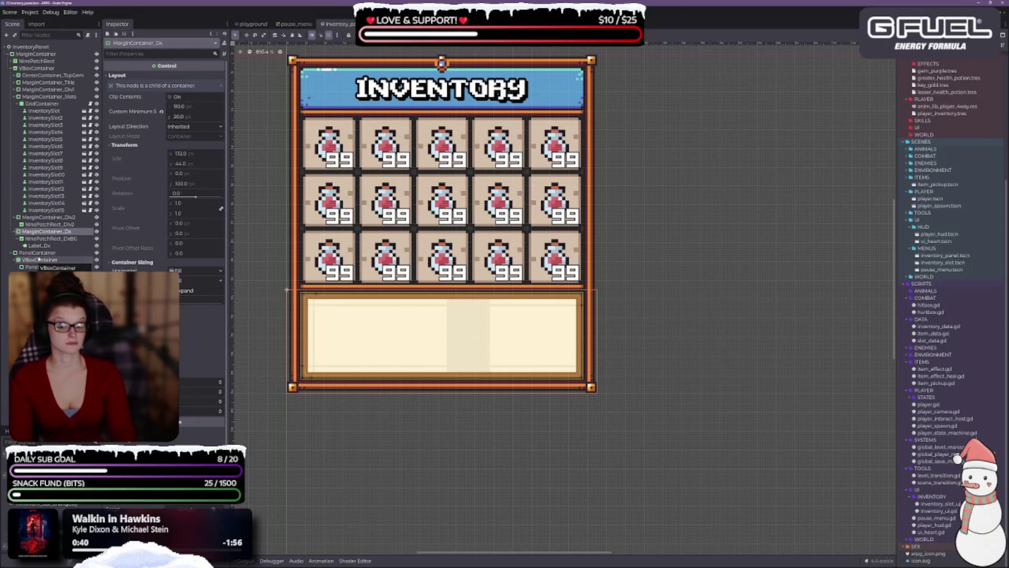
click(193, 106)
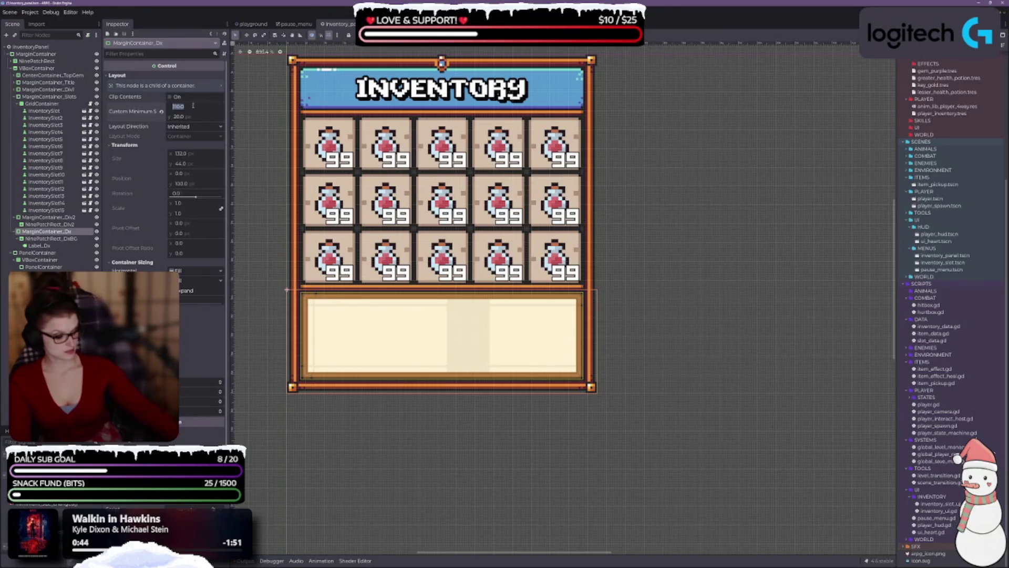
text(132)
key(Tab)
text(44)
key(Tab)
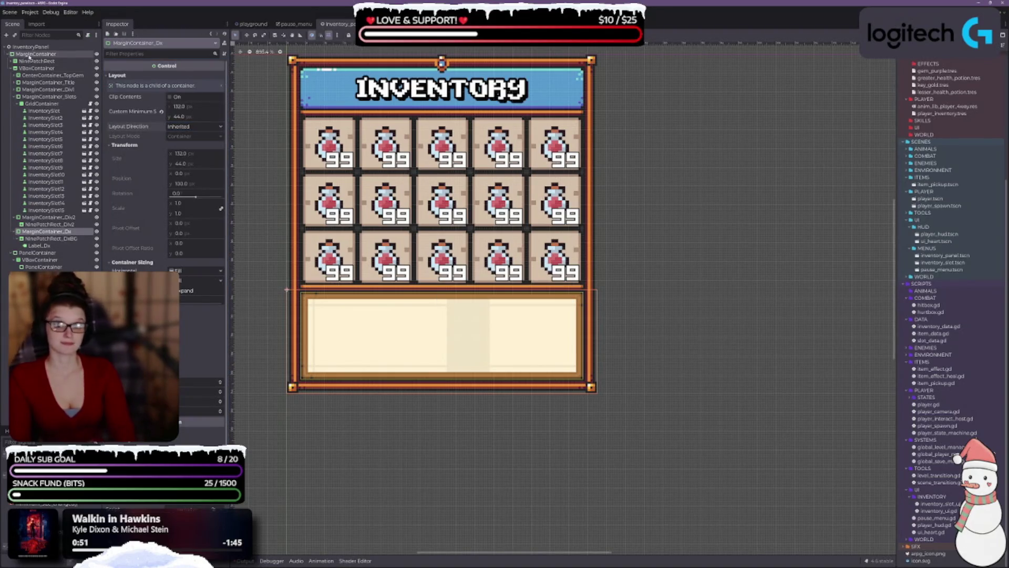
click(36, 54)
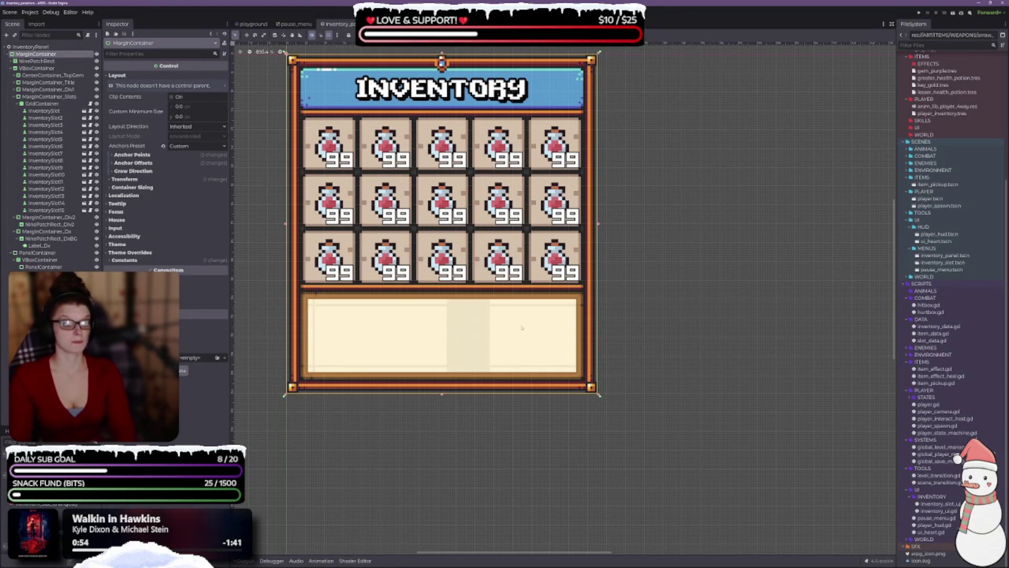
scroll(436, 358, down, 2)
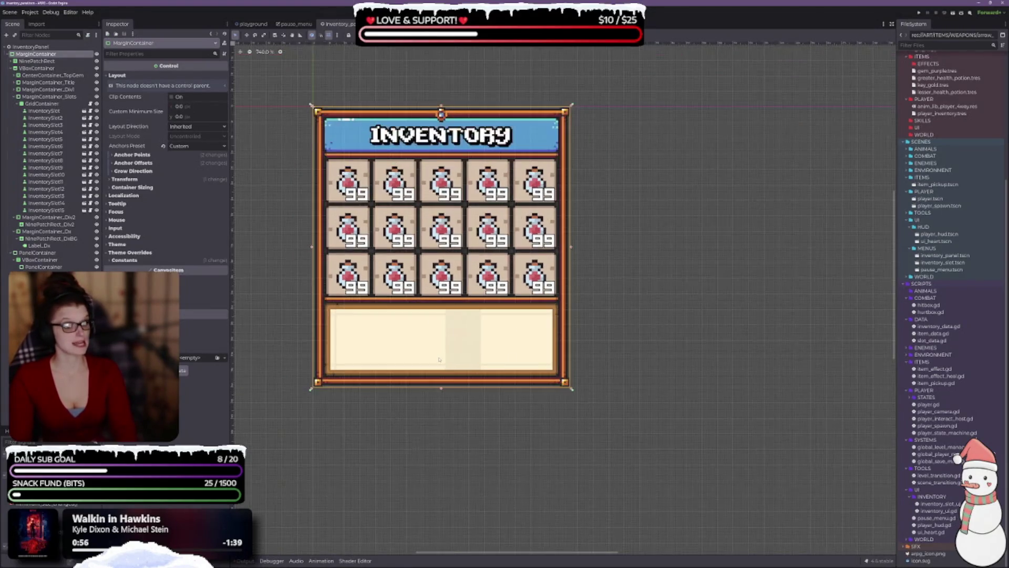
scroll(376, 396, up, 1)
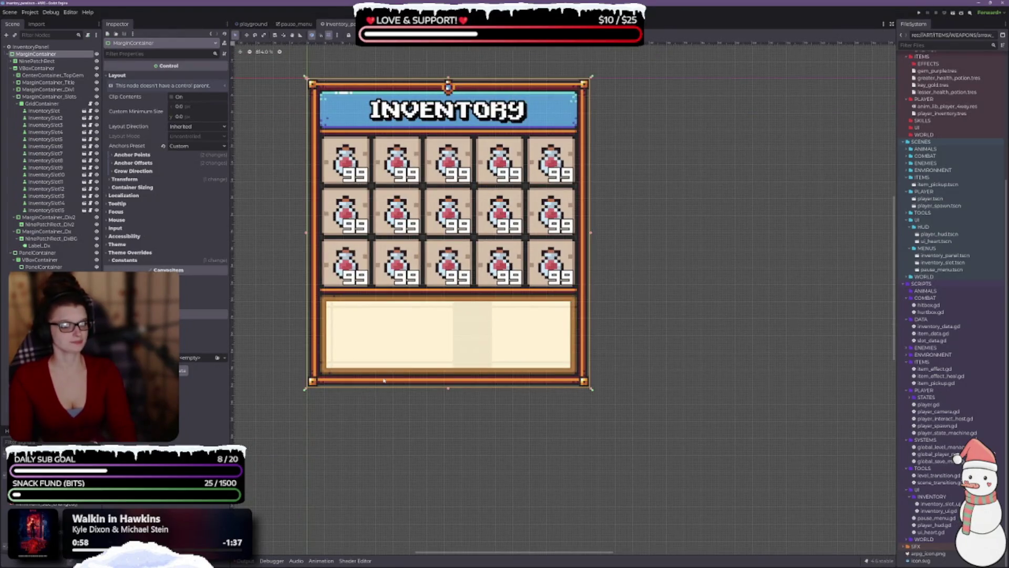
scroll(381, 386, up, 1)
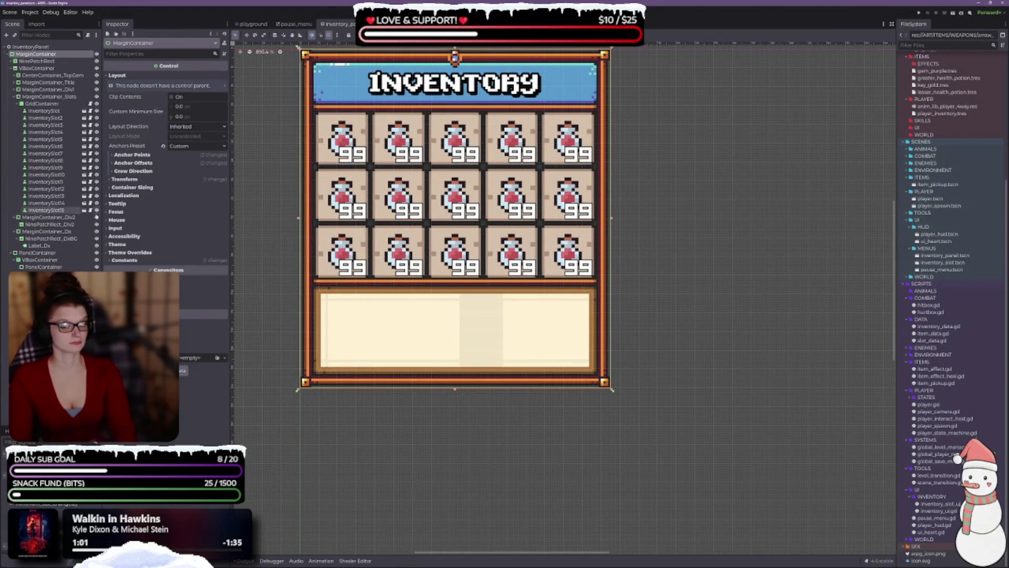
- Set Label_Dx's Text to 'This is an item description.'
click(40, 245)
click(128, 100)
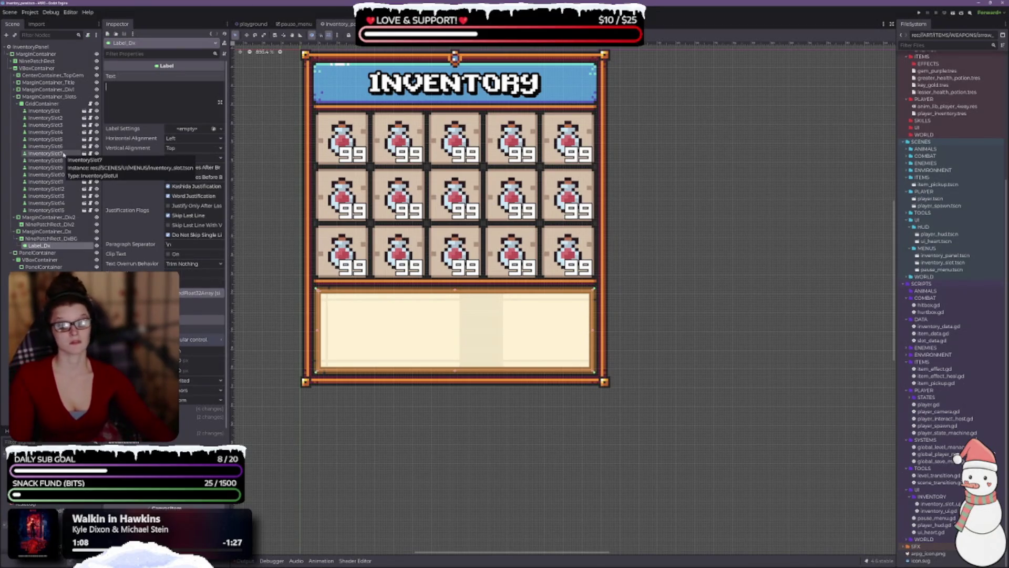
text(This)
text(an)
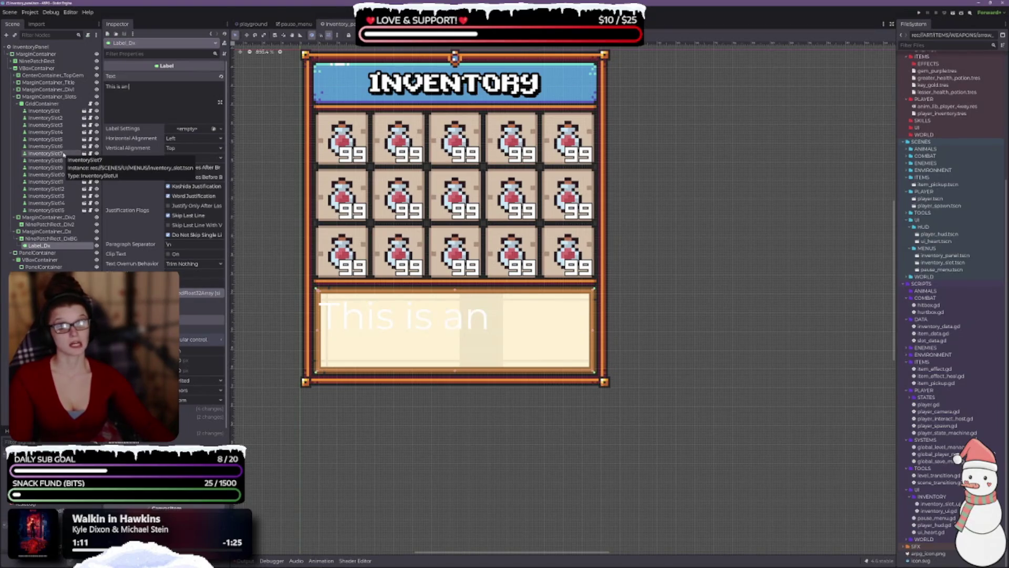
text( item descrp)
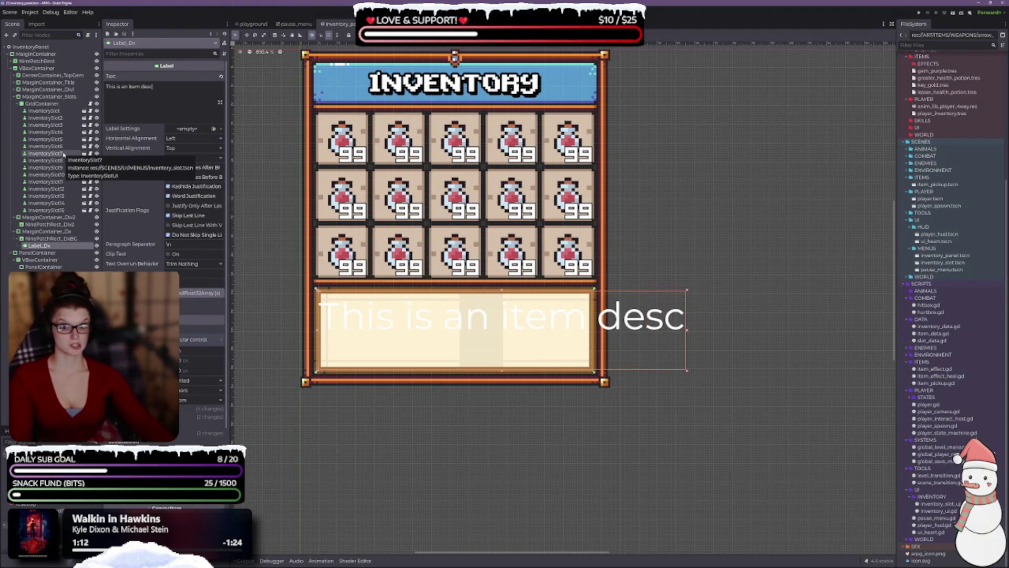
key(BackSpace)
text(iption.)
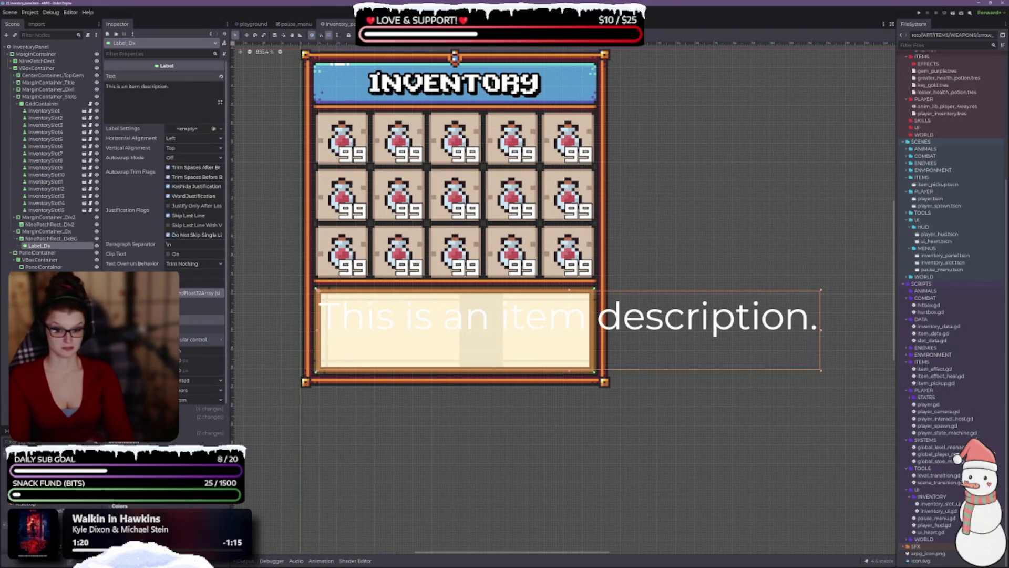
- Expand the ART/UI/FONTS folder in the FileSystem dock to list the fonts
scroll(166, 211, down, 5)
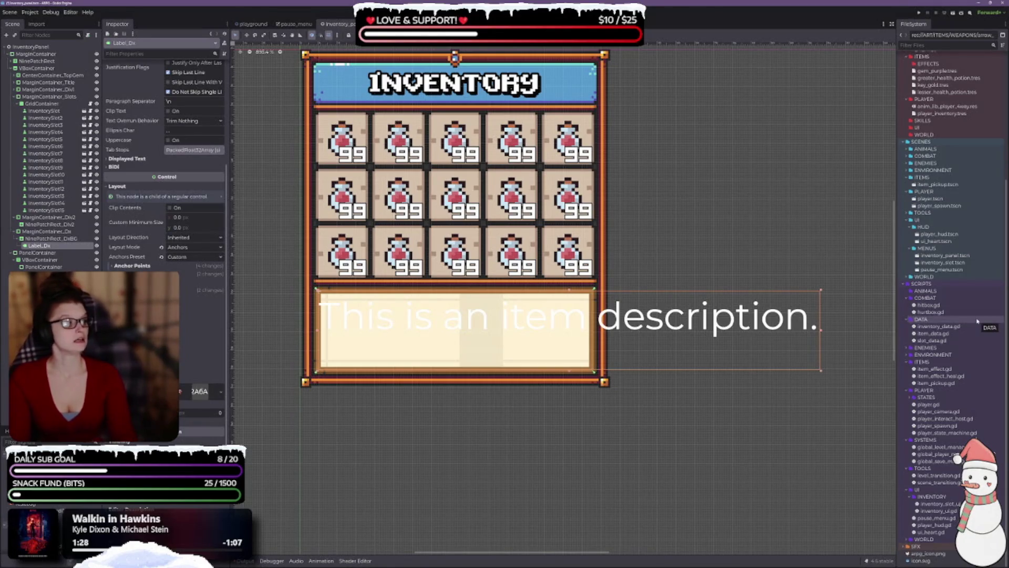
scroll(953, 243, up, 5)
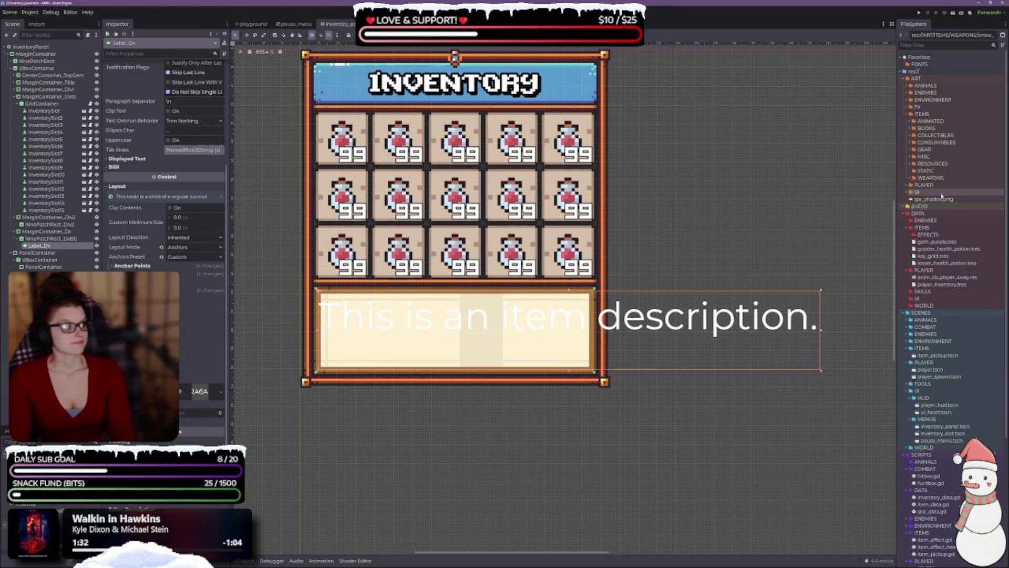
click(907, 192)
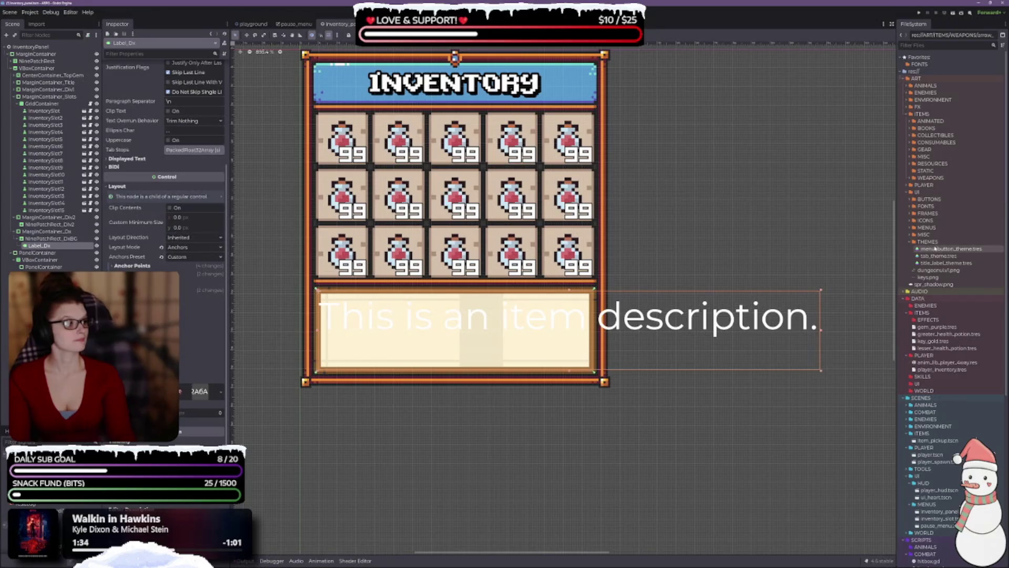
click(910, 207)
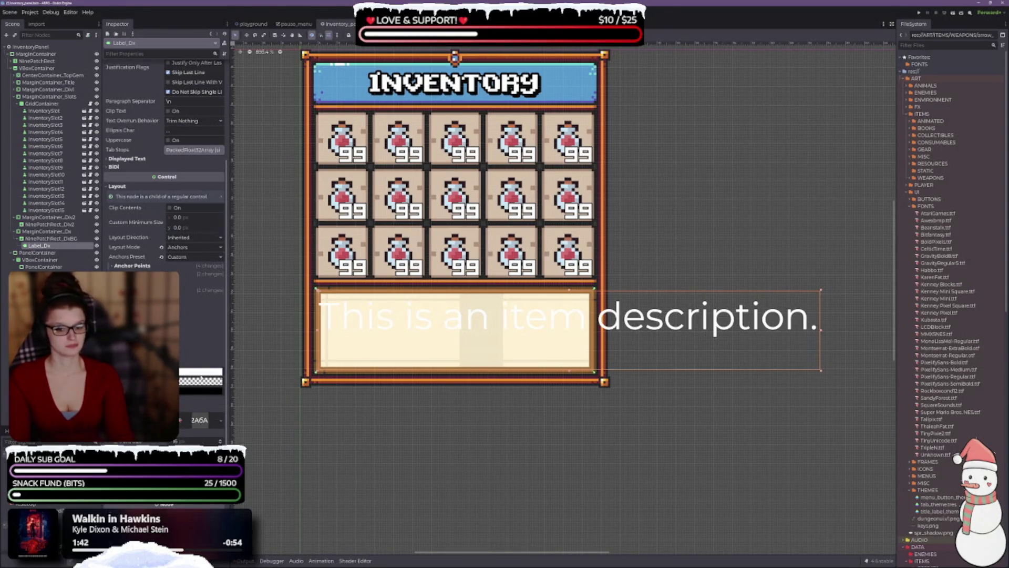
- Try black for the description's font colour, then keep it white
click(200, 374)
mouse_move(227, 419)
mouse_down()
mouse_move(227, 442)
mouse_move(228, 381)
mouse_up()
key(Escape)
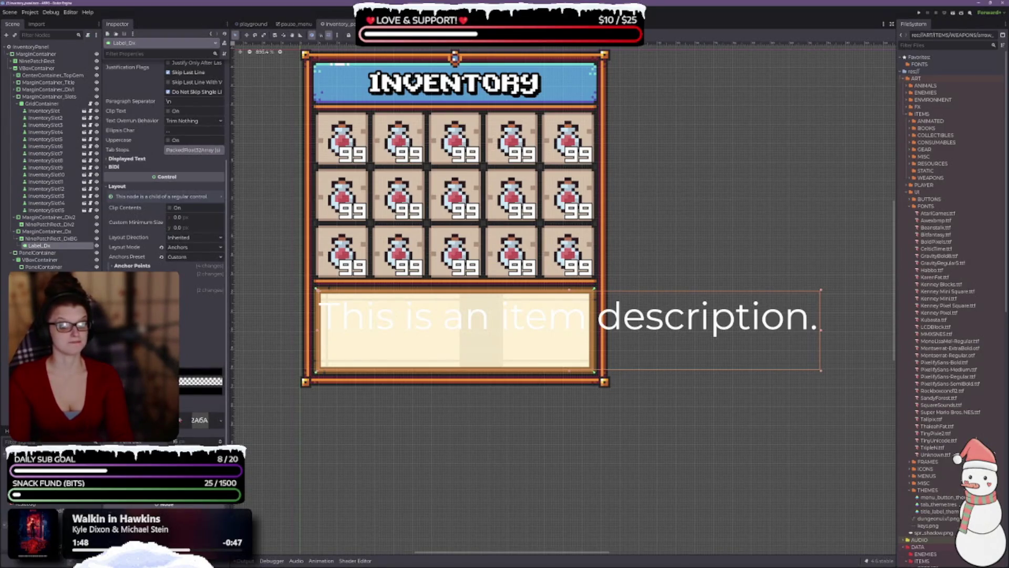
click(201, 381)
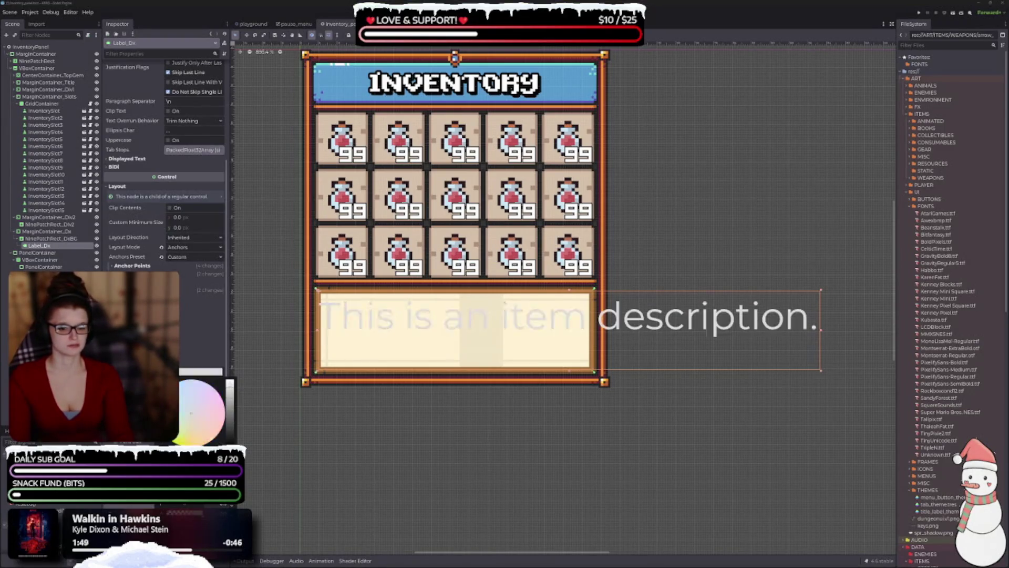
key(Escape)
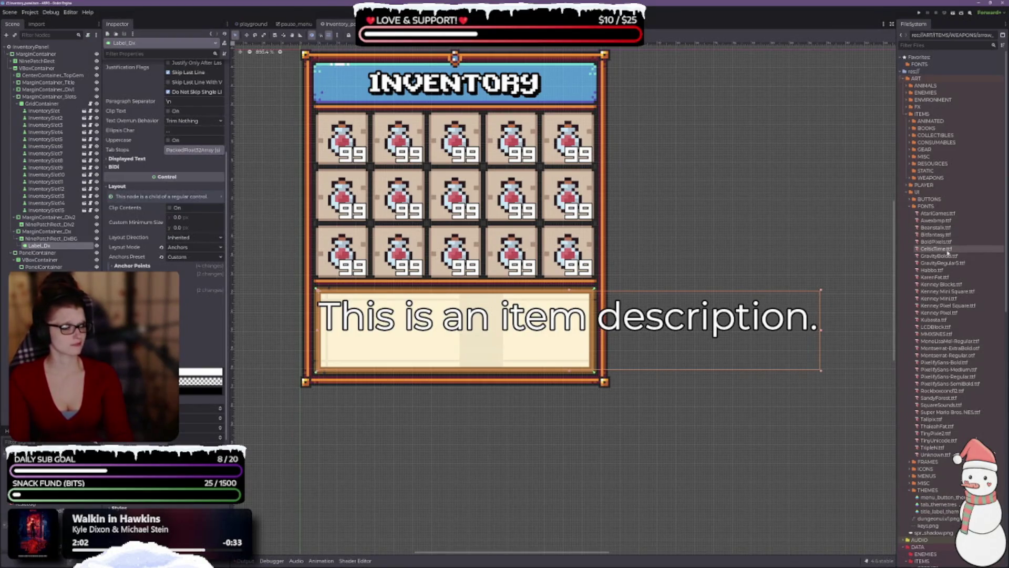
- Drag Kenney Mini Square.ttf onto Label_Dx's Theme Overrides Font slot
click(954, 291)
mouse_move(954, 291)
mouse_down()
mouse_move(307, 395)
mouse_move(246, 481)
mouse_move(218, 478)
mouse_up()
scroll(192, 312, down, 3)
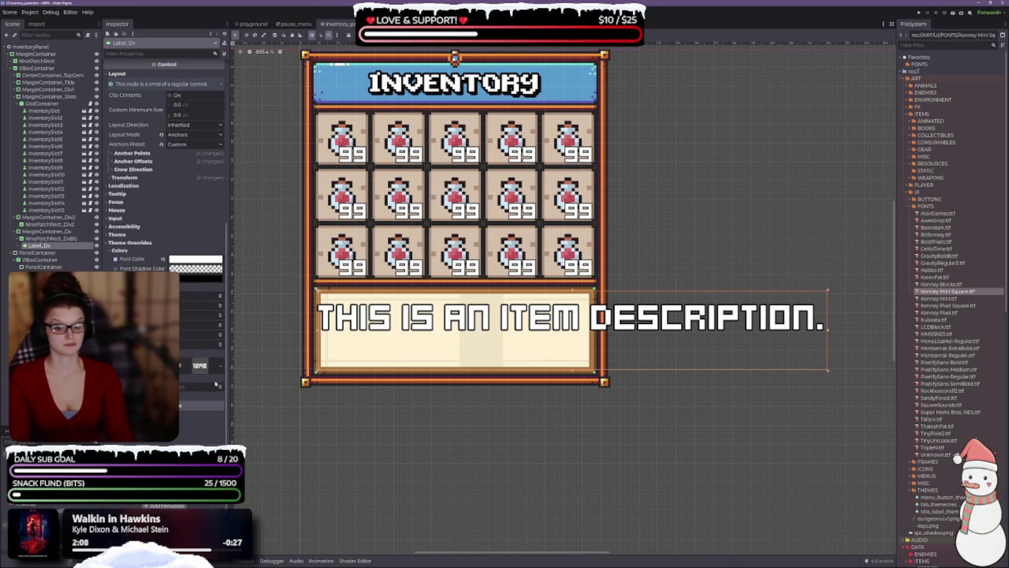
- Scroll back to the description label's settings and save the inventory panel scene
scroll(218, 389, down, 8)
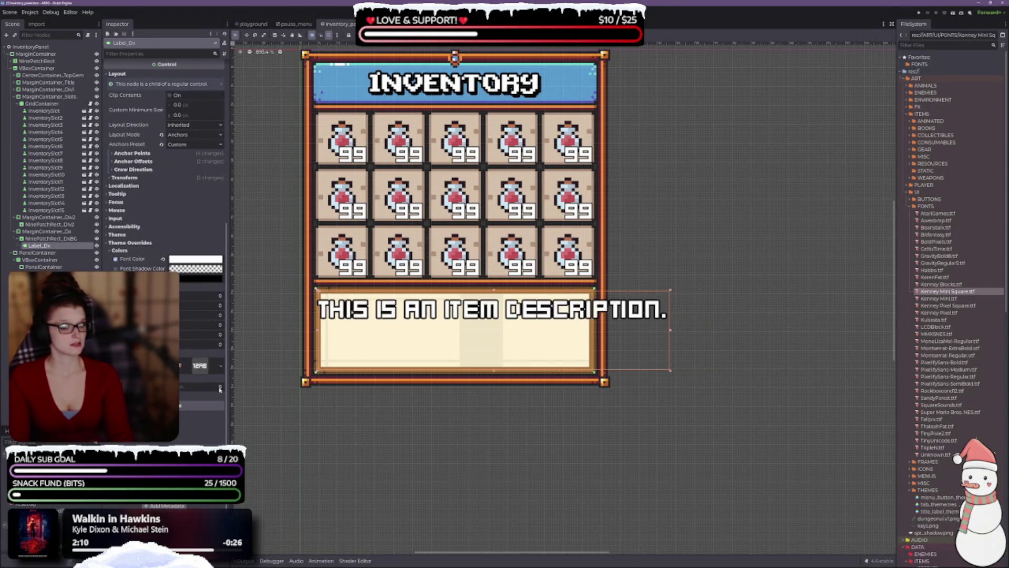
scroll(219, 389, down, 2)
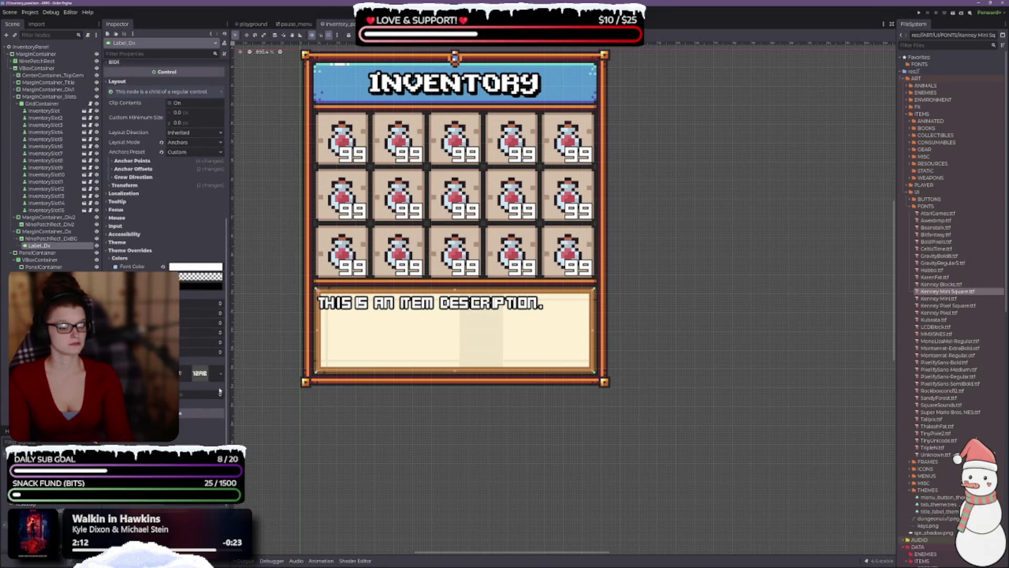
scroll(216, 341, up, 10)
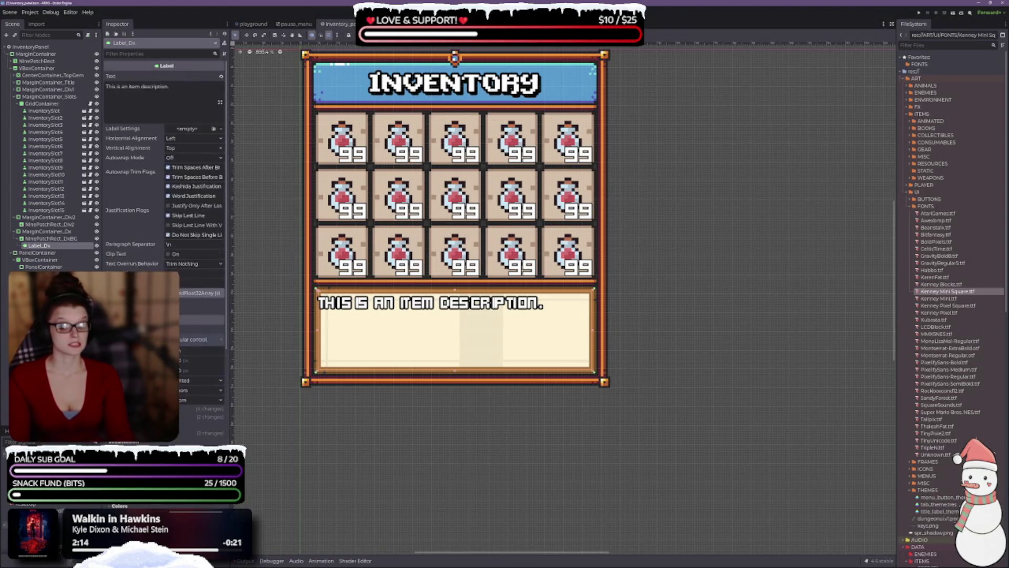
key(ctrl+s)
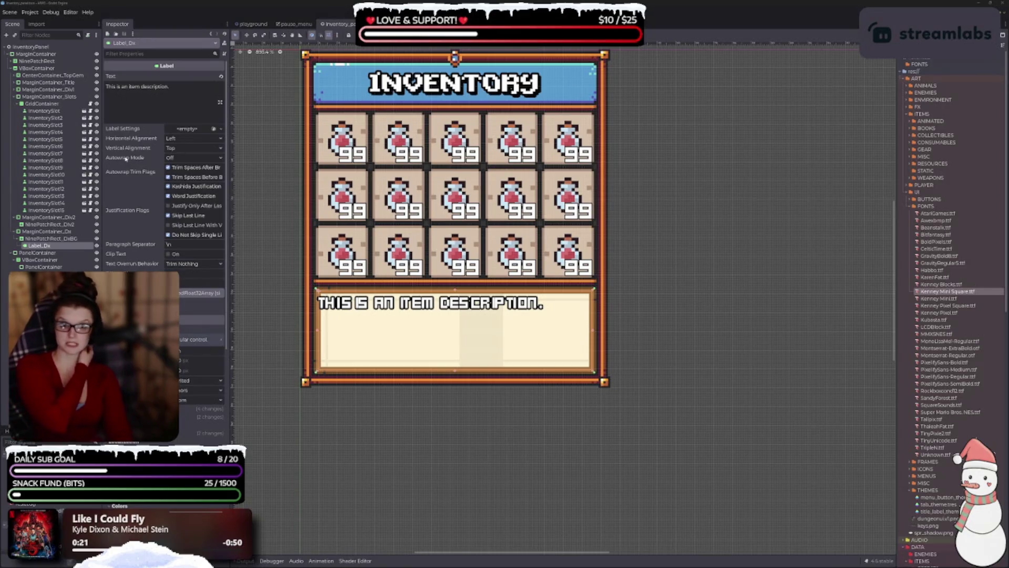
mouse_move(126, 158)
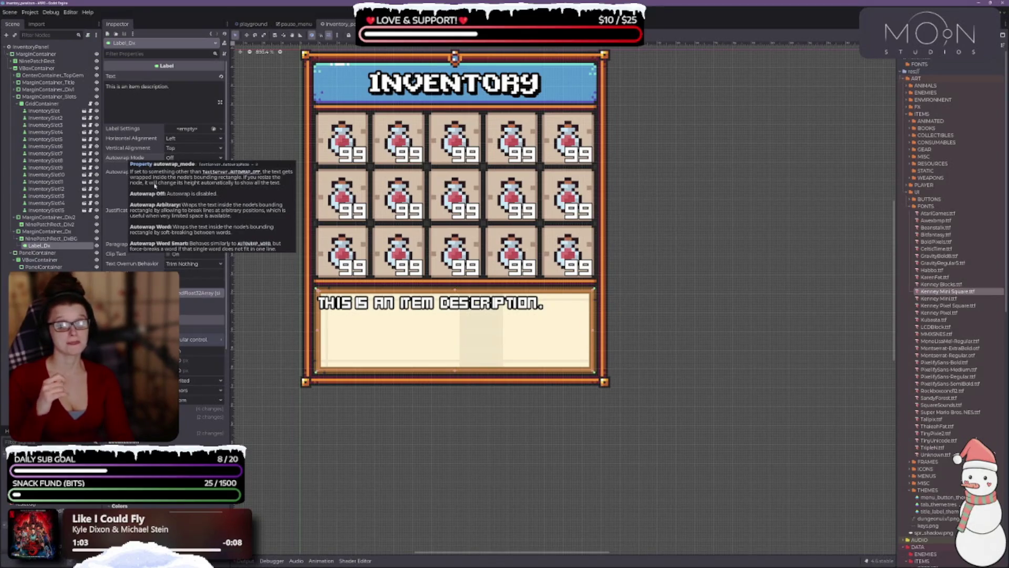
click(179, 164)
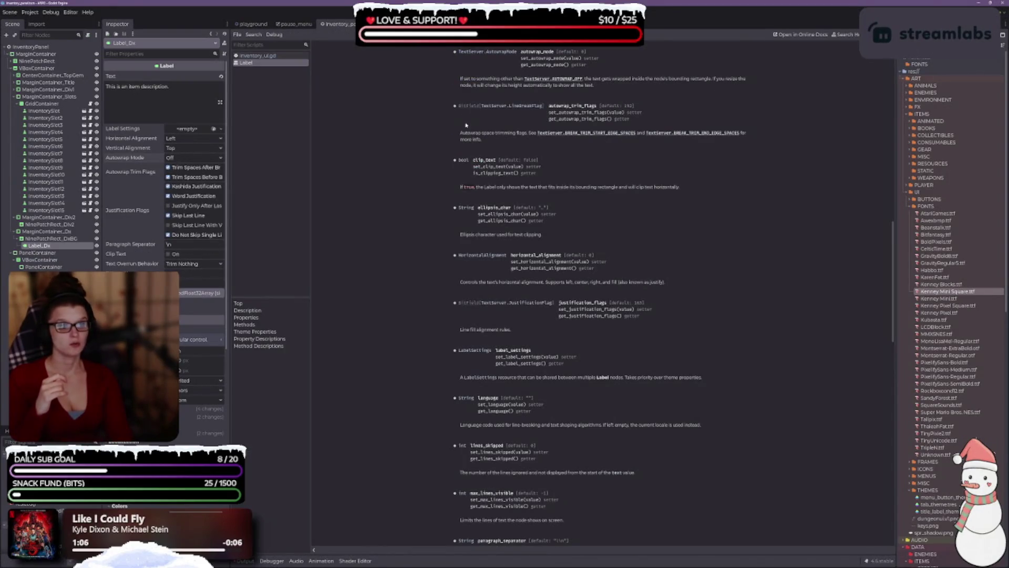
- Return from the Label documentation to the scene view and open inventory_panel.tscn
click(294, 23)
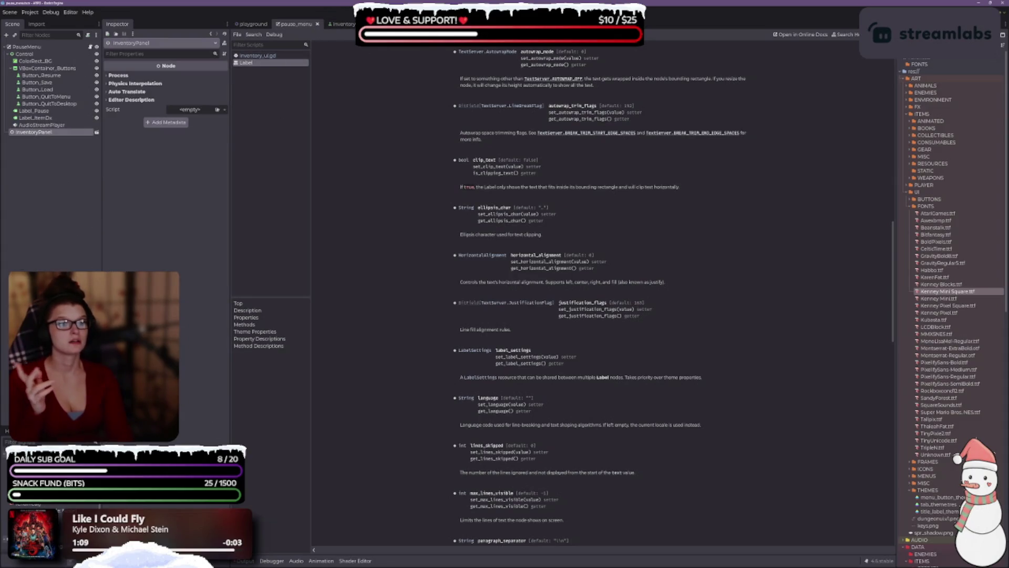
key(ctrl+F1)
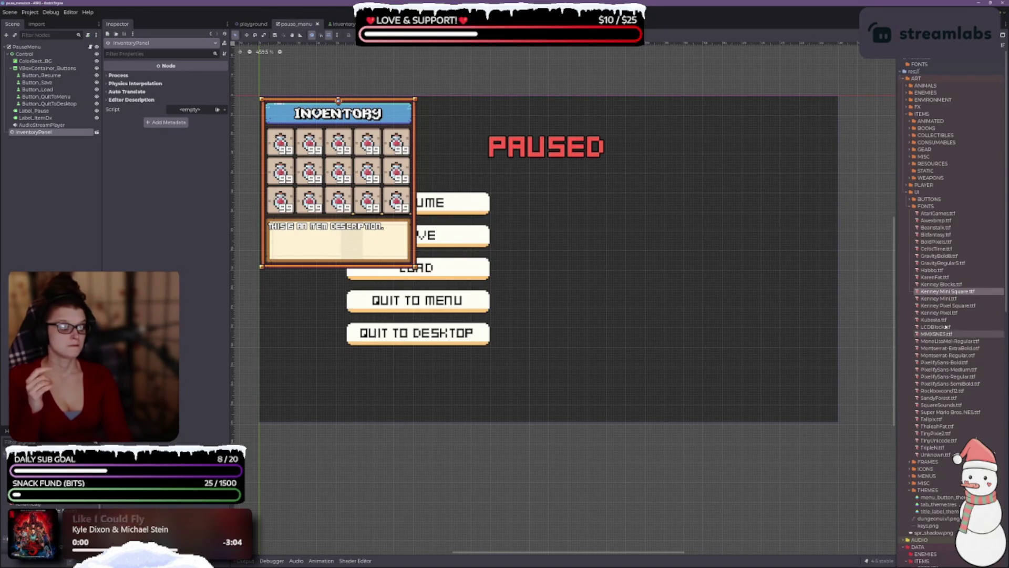
scroll(952, 337, down, 10)
double_click(941, 446)
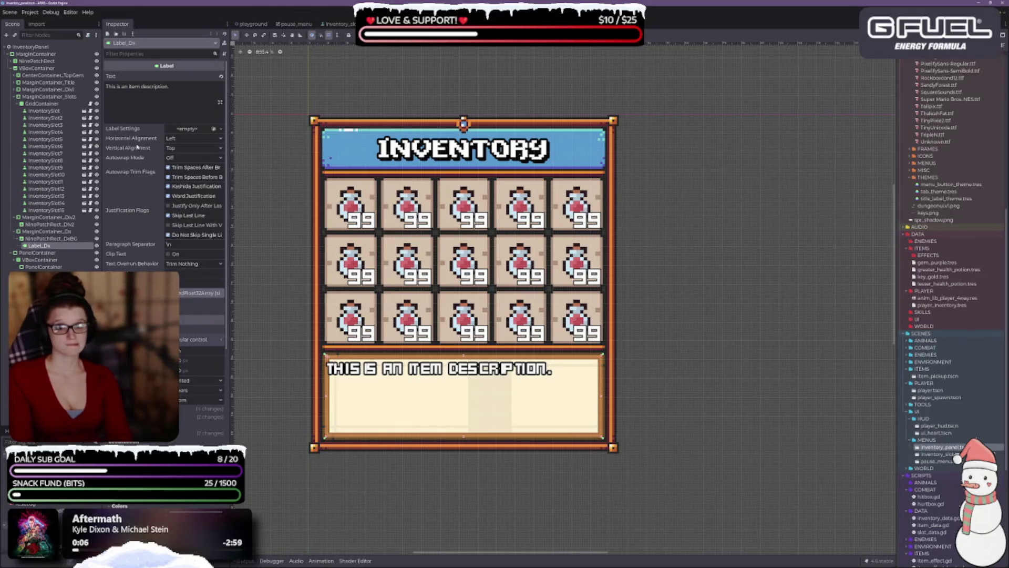
- Set Label_Dx's Autowrap Mode to Word in the Inspector
click(181, 158)
click(184, 183)
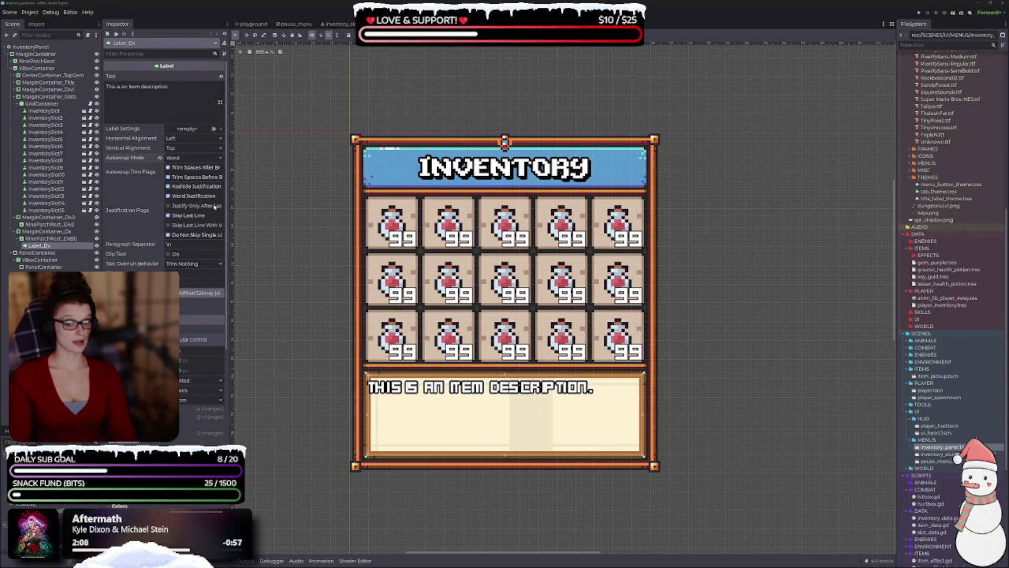
- Expand the description label's Anchor Points and Anchor Offsets in the Layout section
scroll(178, 151, down, 2)
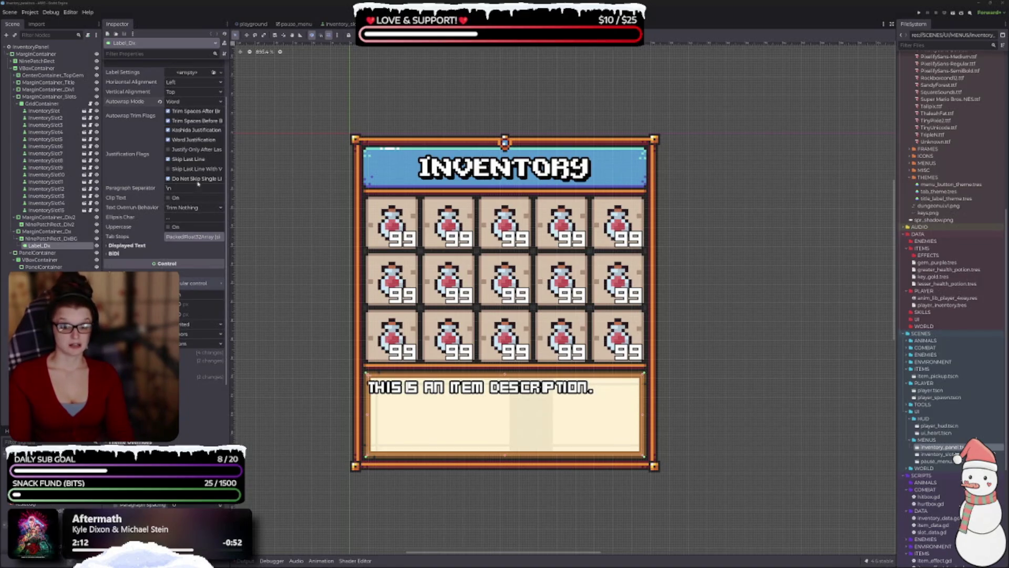
scroll(198, 183, down, 2)
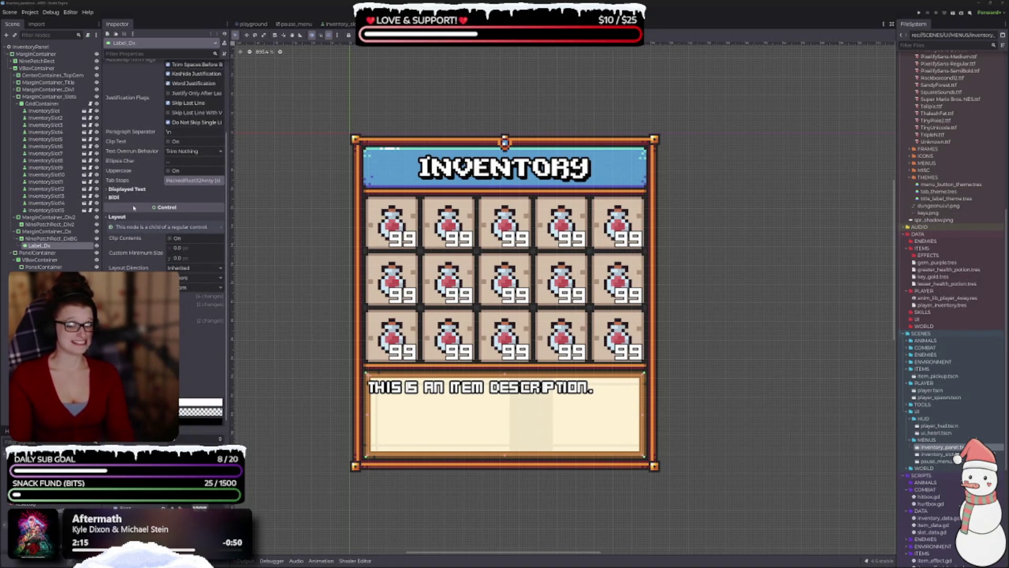
scroll(128, 188, down, 4)
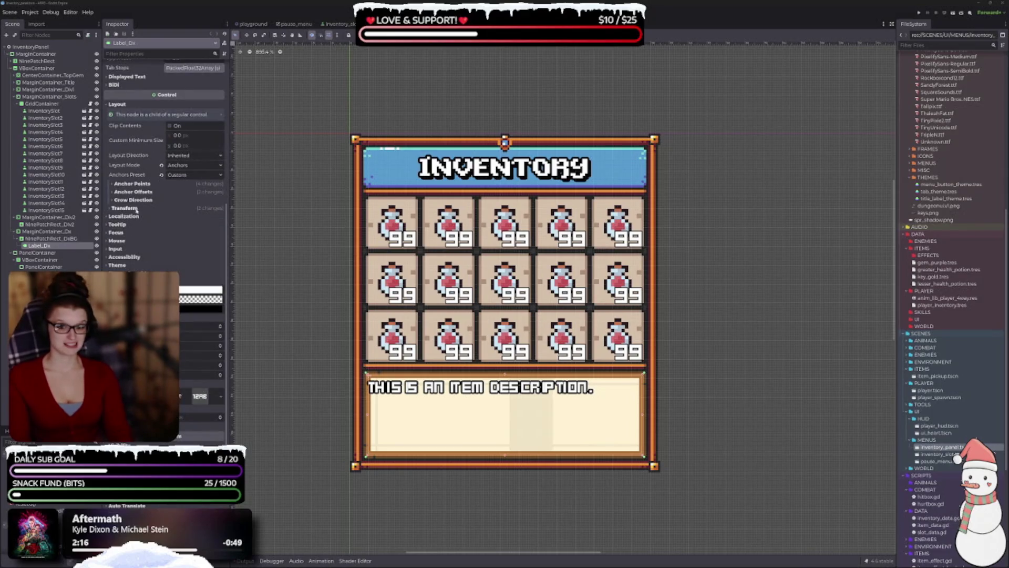
click(132, 184)
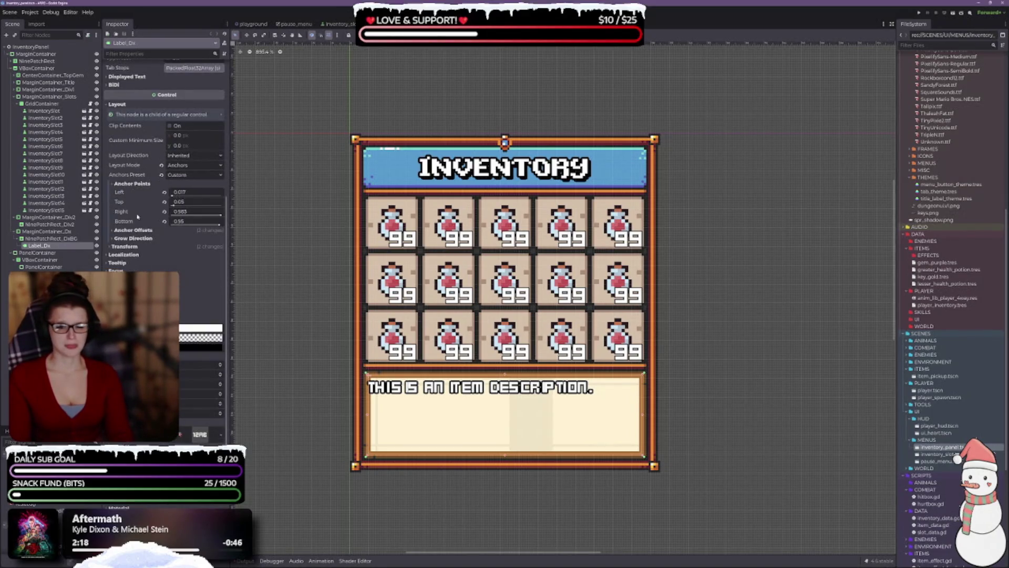
click(133, 230)
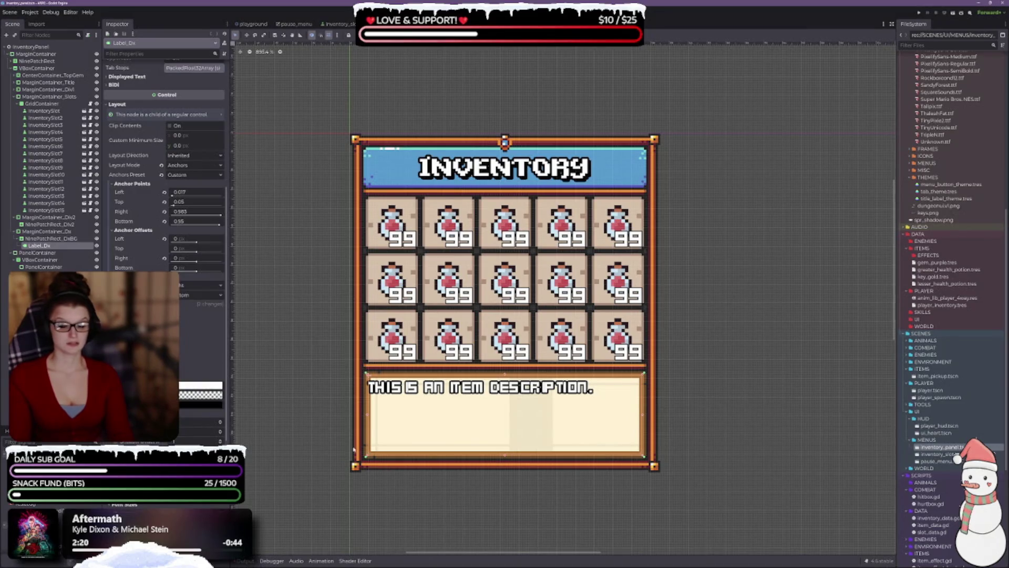
scroll(354, 449, up, 5)
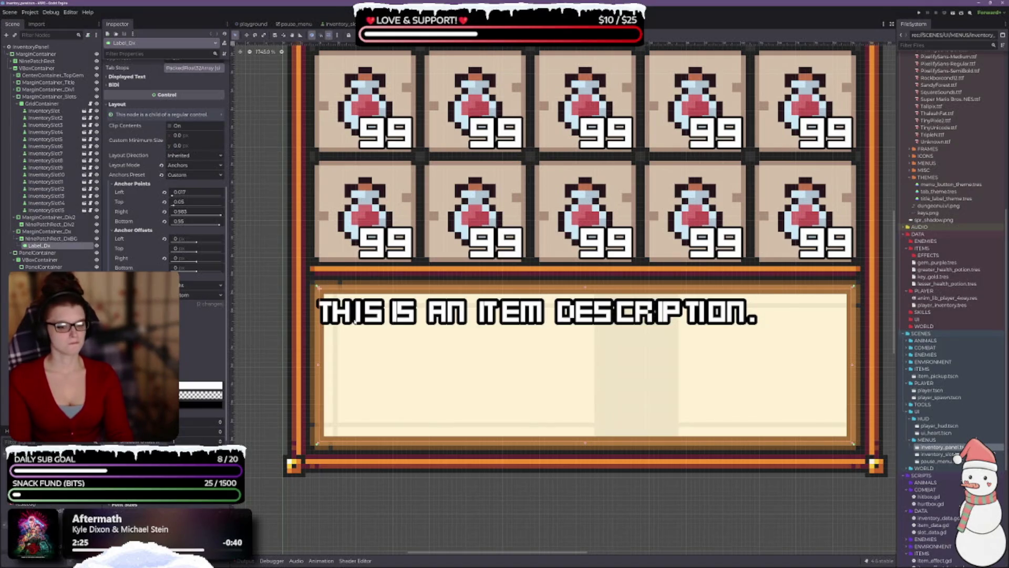
- Inset the label's anchors to Left 0.033, Top 0.108, Right 0.967, Bottom 0.892, and save
drag(317, 287, 327, 296)
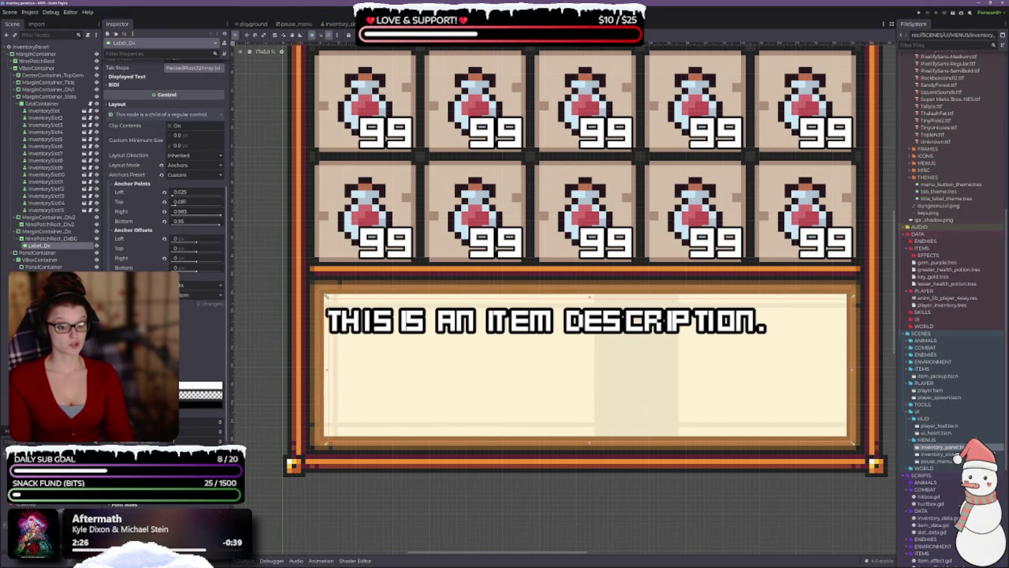
drag(327, 445, 326, 434)
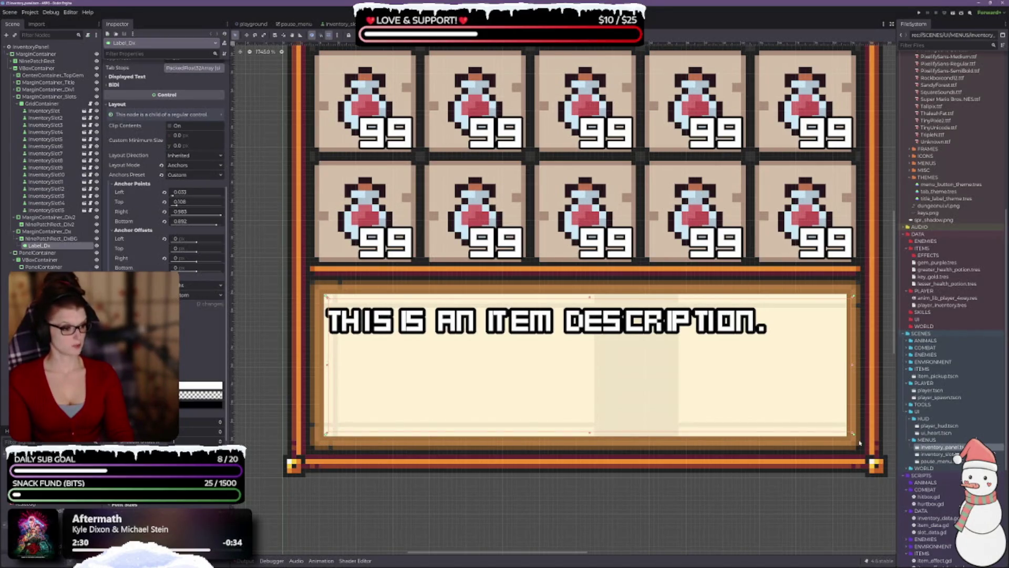
drag(854, 435, 845, 435)
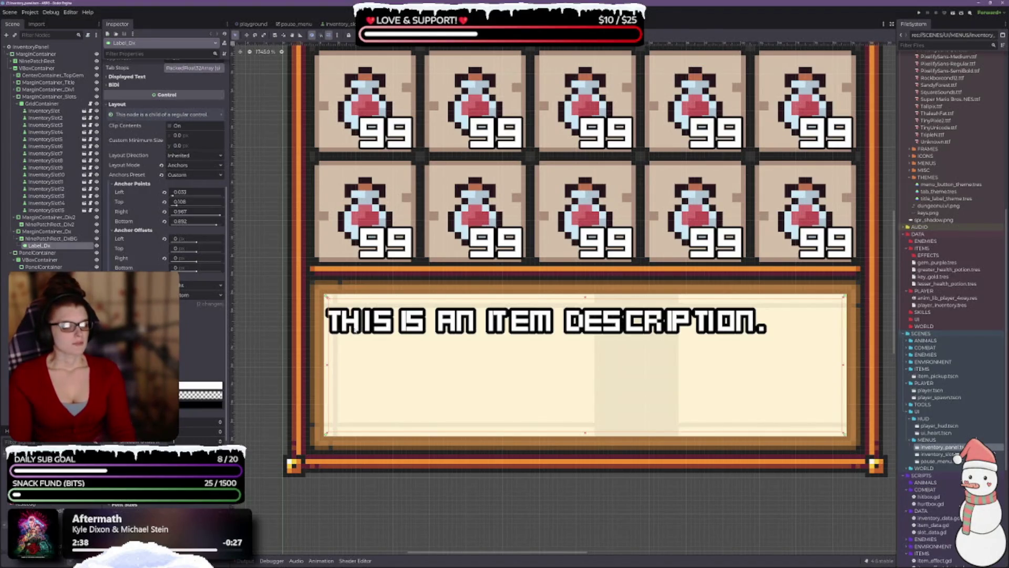
key(ctrl+s)
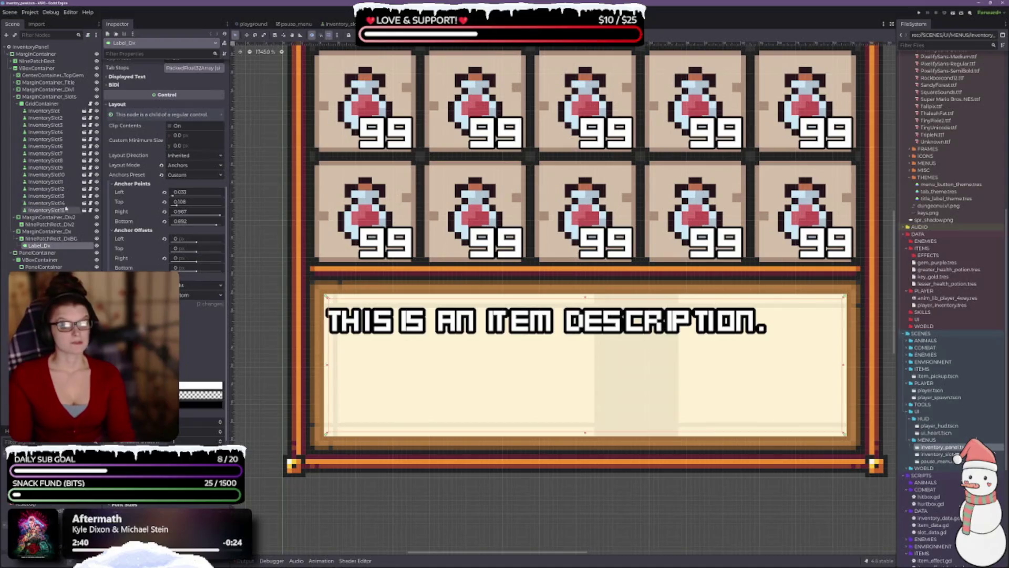
- Expand the label's Transform section and review its size and position values
scroll(149, 181, down, 4)
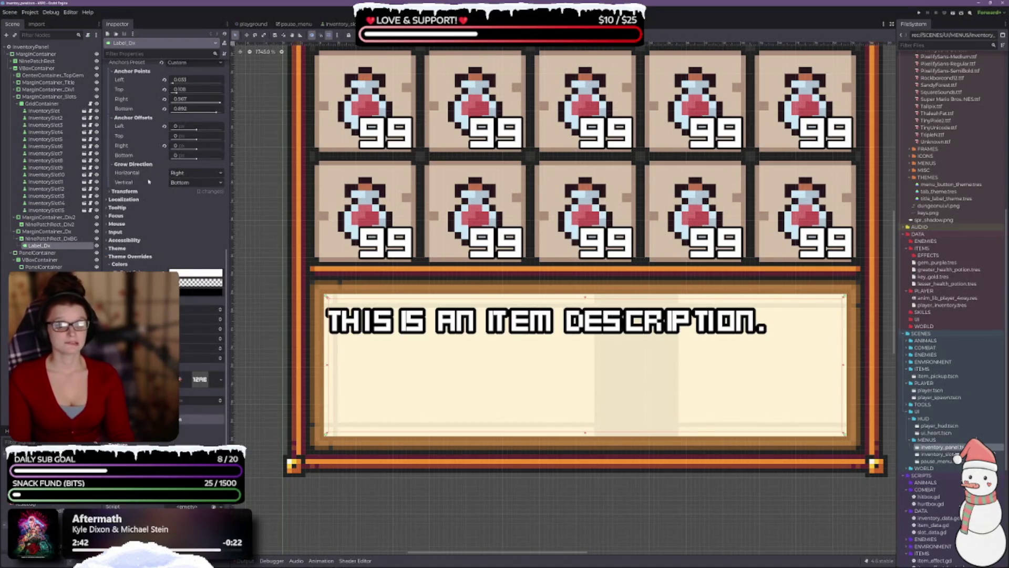
click(125, 191)
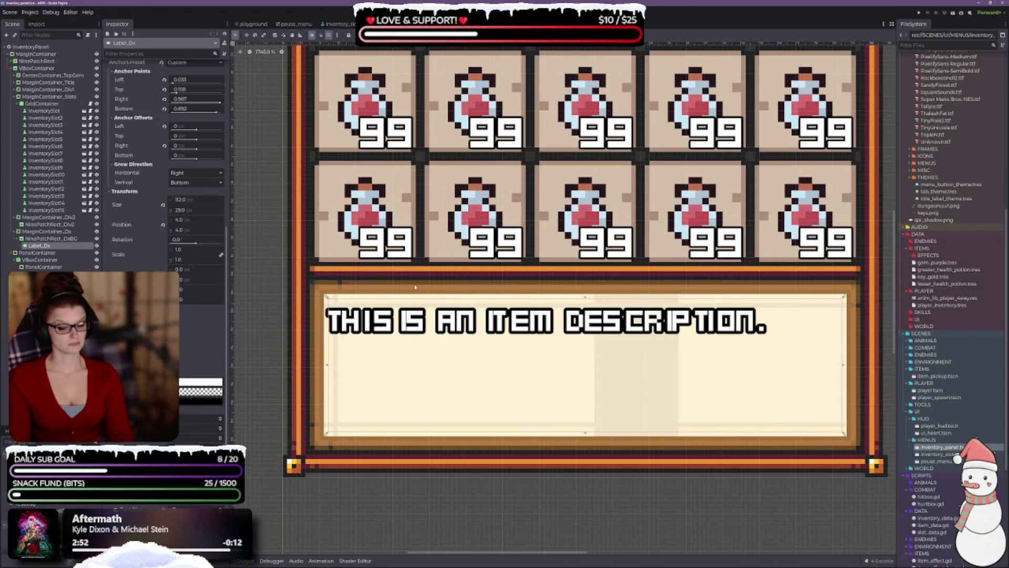
scroll(181, 304, down, 2)
scroll(181, 304, down, 2)
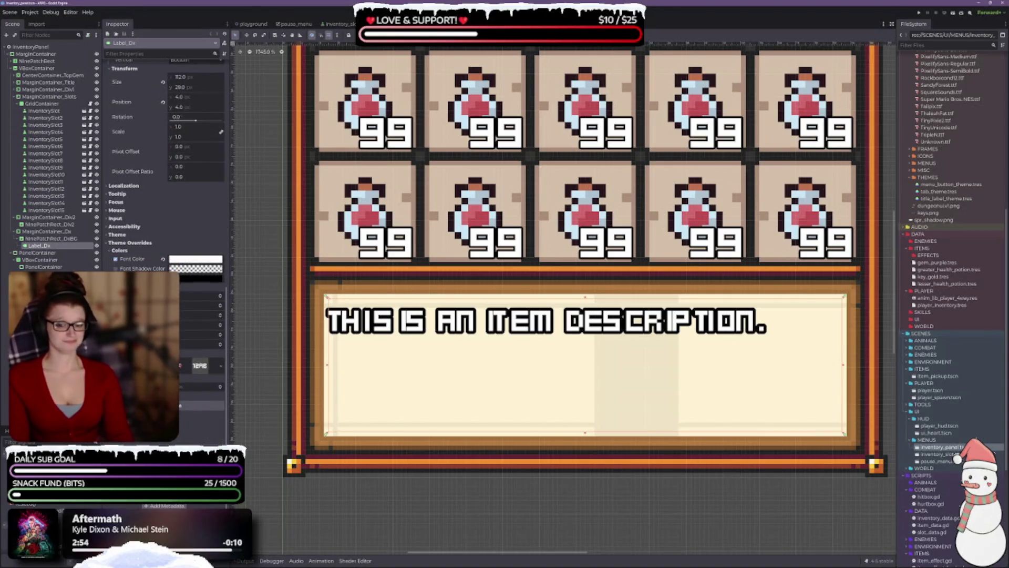
scroll(498, 378, down, 2)
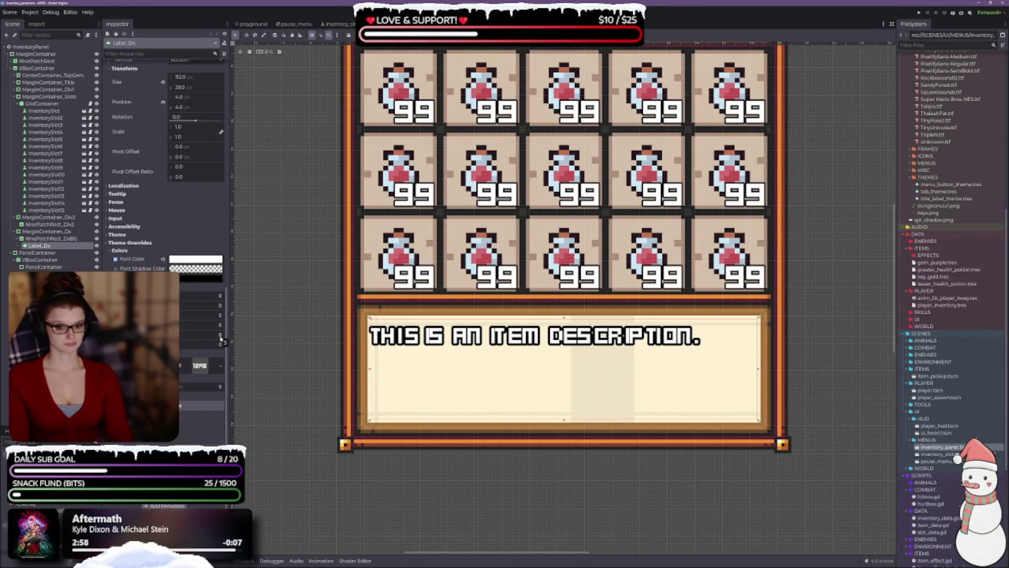
scroll(489, 355, down, 2)
scroll(489, 355, down, 2)
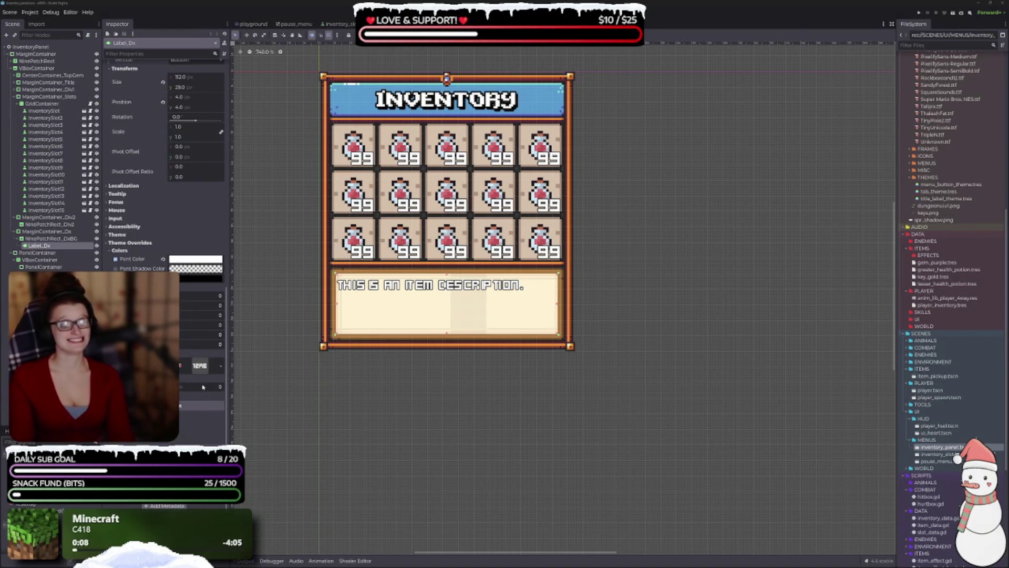
click(219, 388)
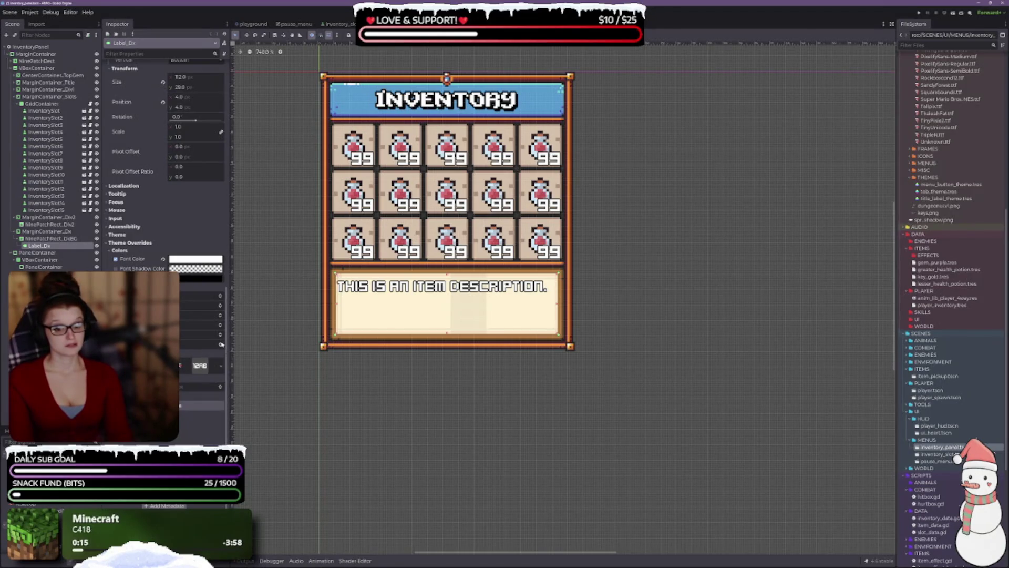
scroll(302, 316, up, 2)
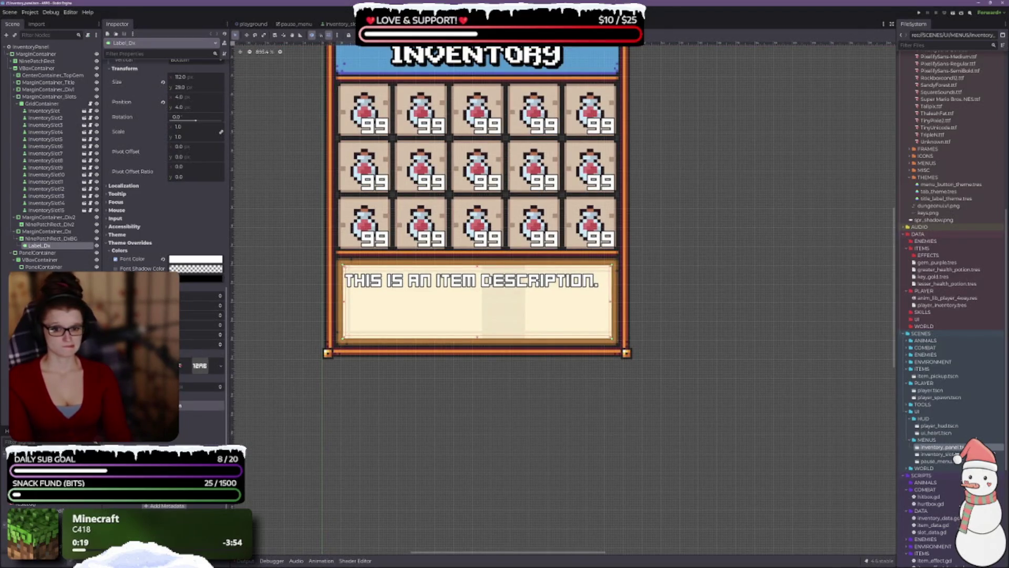
- Enable a custom font shadow colour on the description and briefly inspect the style overrides
click(197, 269)
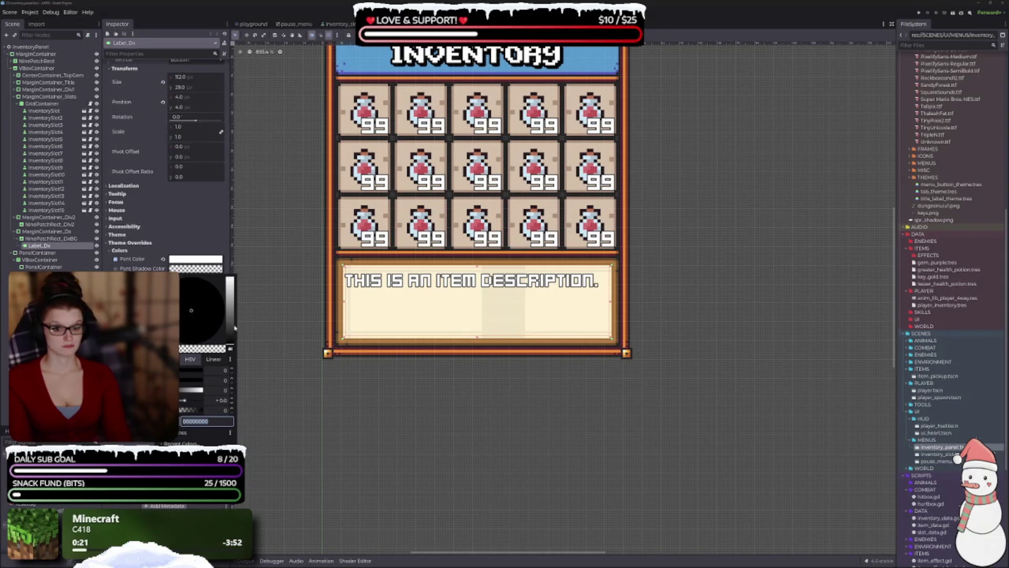
click(229, 348)
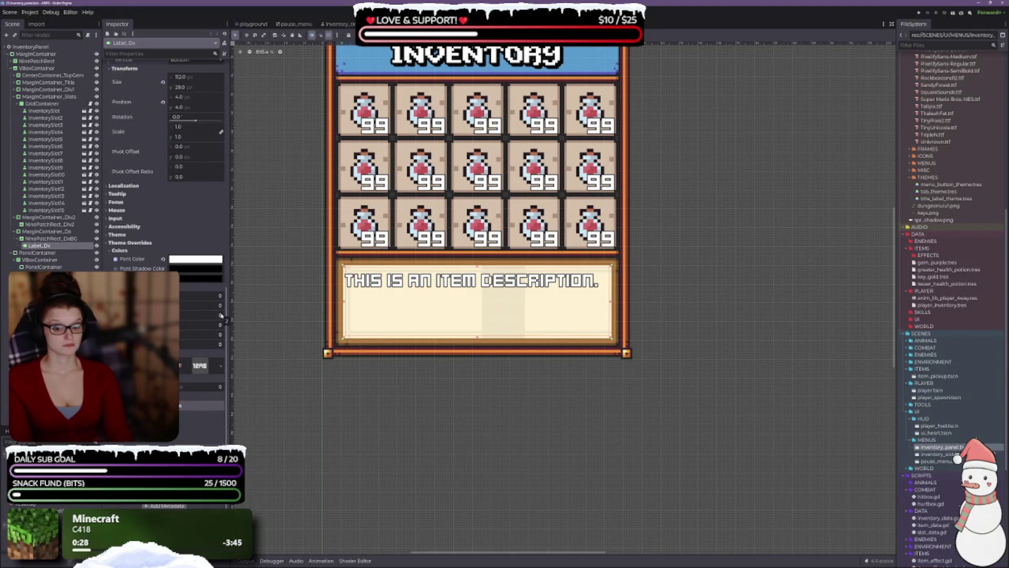
click(203, 403)
click(203, 405)
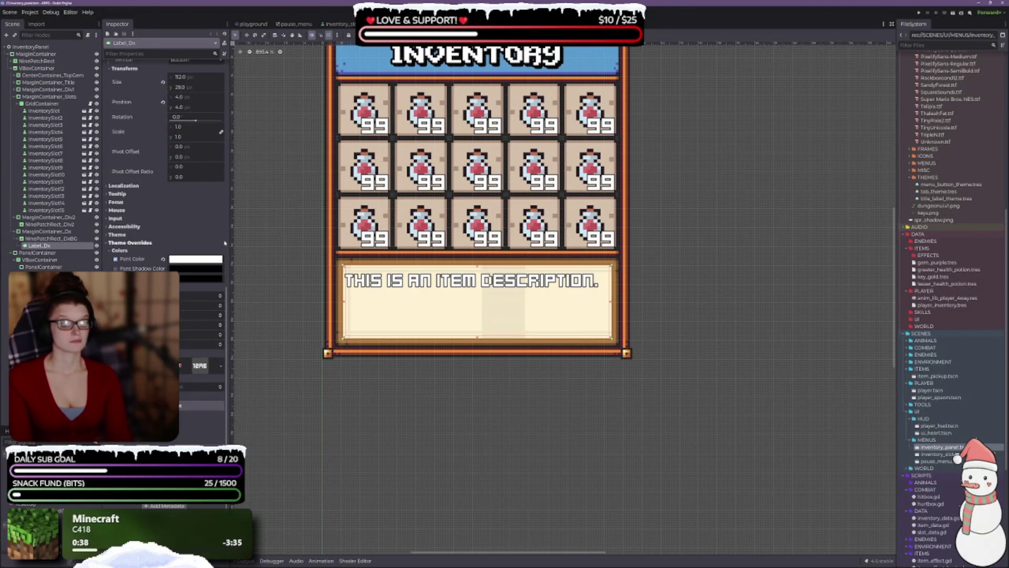
- Set the description's font shadow colour override to fully opaque black
click(116, 268)
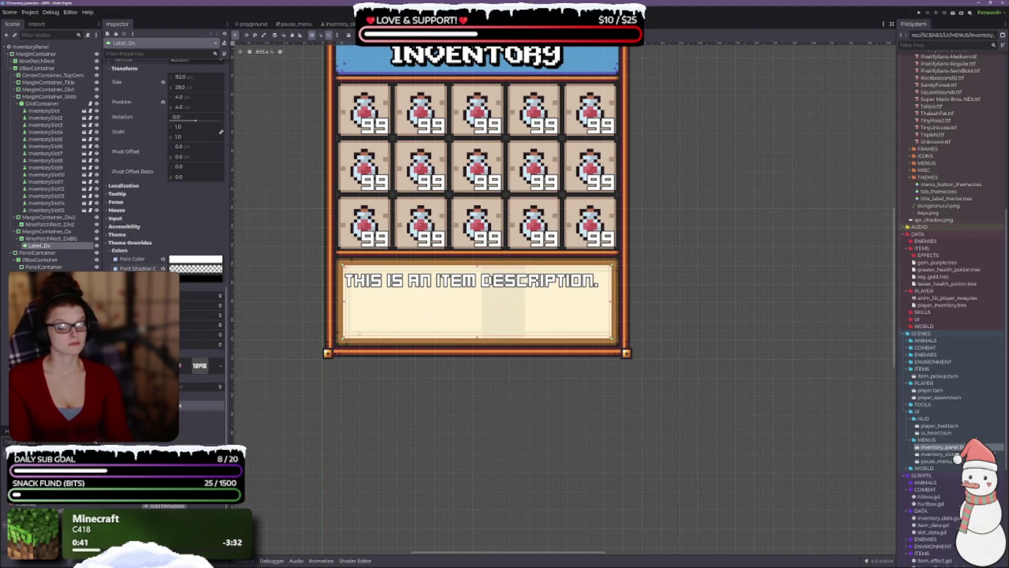
click(195, 268)
drag(233, 308, 235, 343)
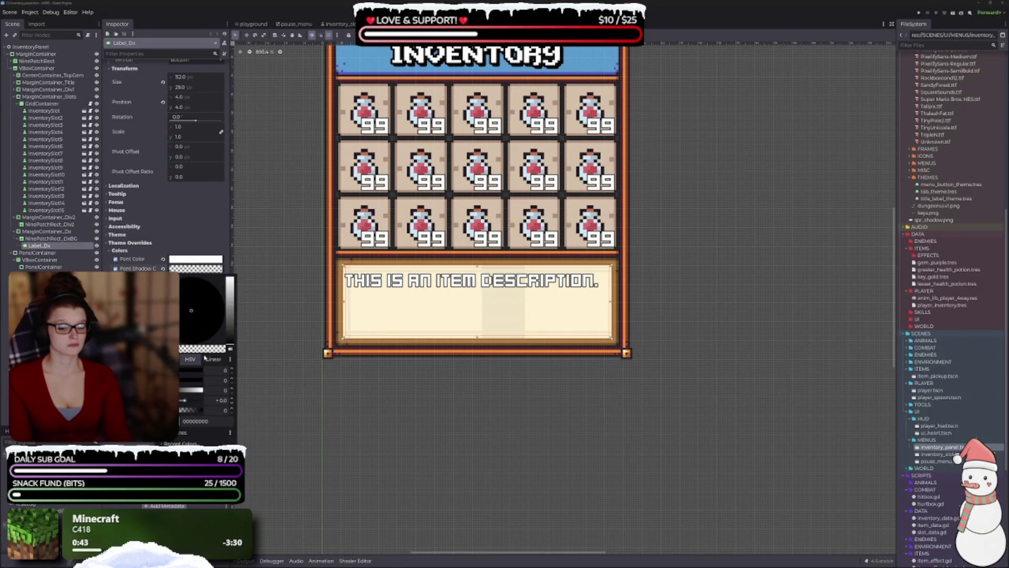
click(210, 240)
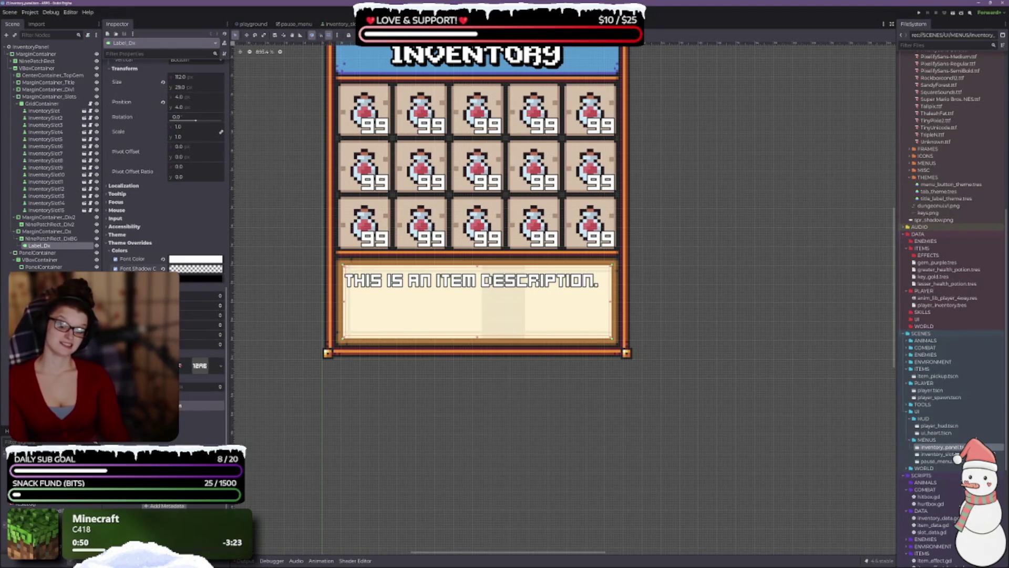
click(185, 269)
click(193, 410)
drag(193, 410, 204, 411)
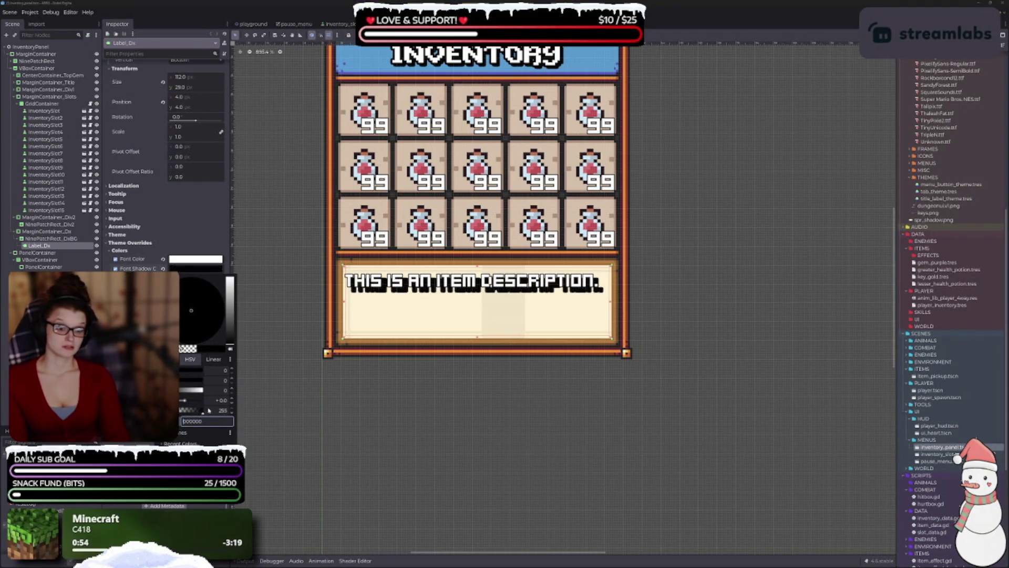
click(213, 245)
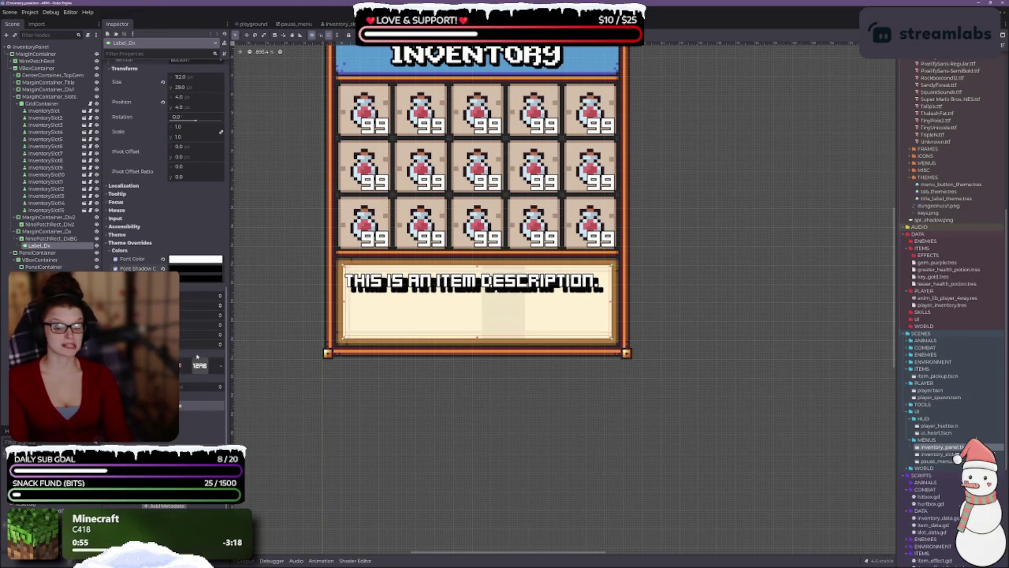
- Reduce the description text's shadow offset using the spinbox arrows
click(220, 329)
click(221, 329)
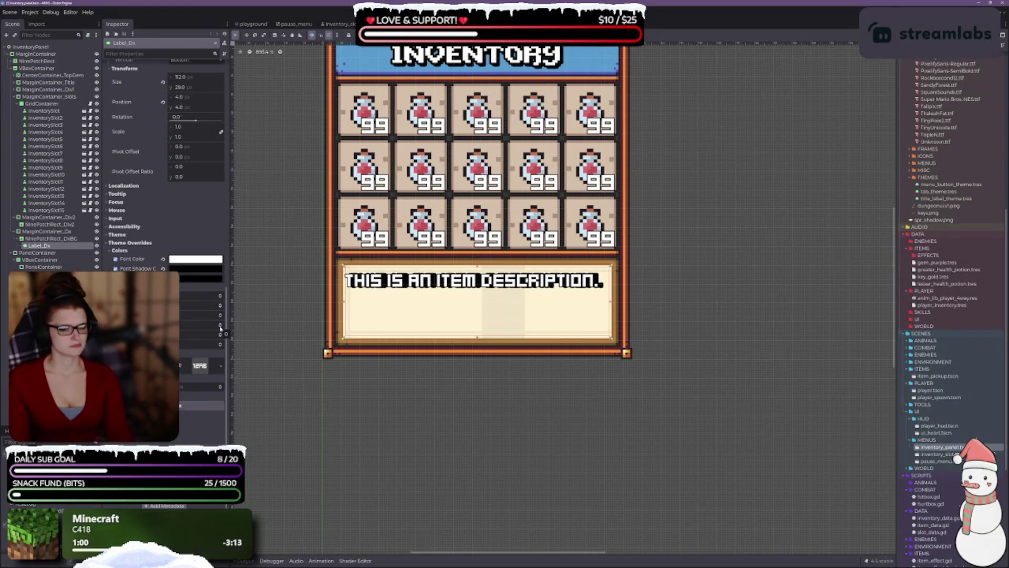
click(221, 326)
click(220, 326)
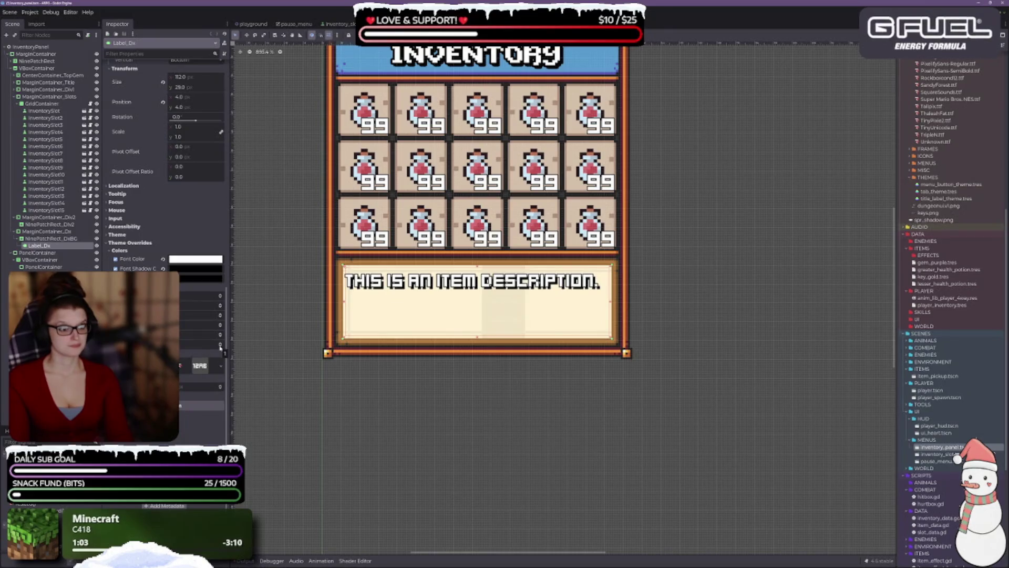
click(221, 336)
click(221, 336)
click(221, 336)
click(221, 336)
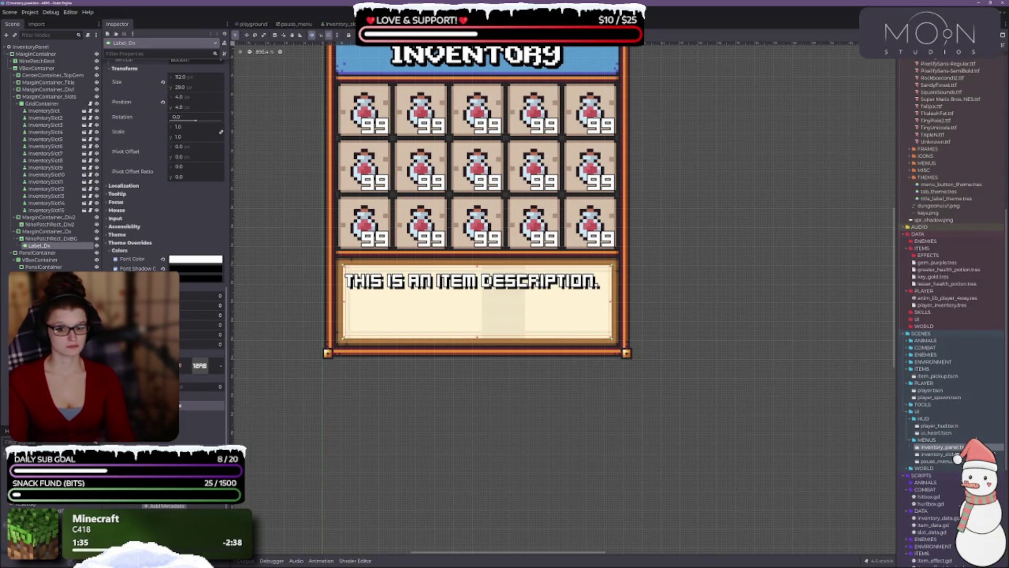
- Turn off the Font Shadow Color override, check the font colour, and select AtariGames.ttf
click(144, 267)
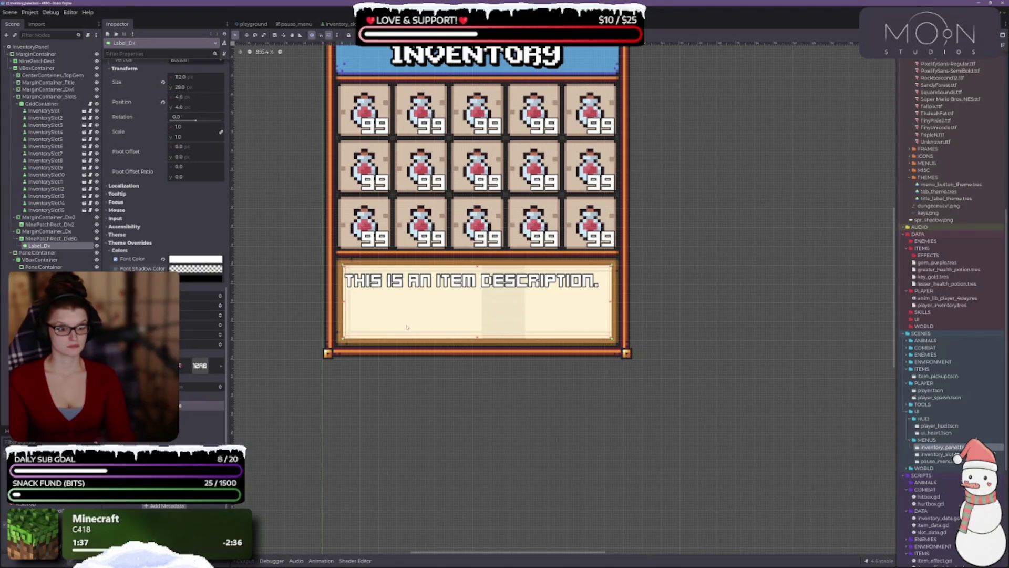
click(195, 259)
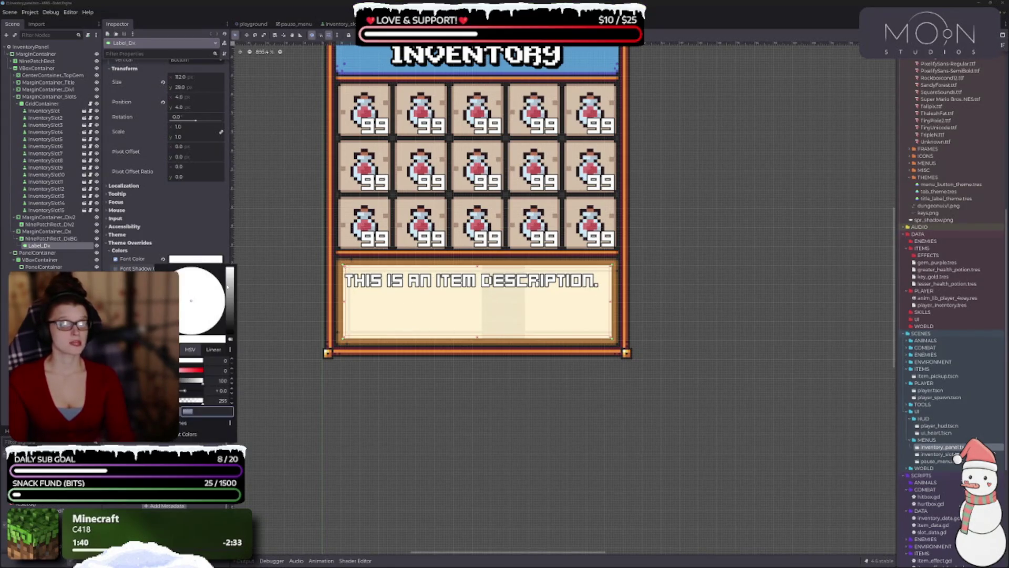
click(439, 354)
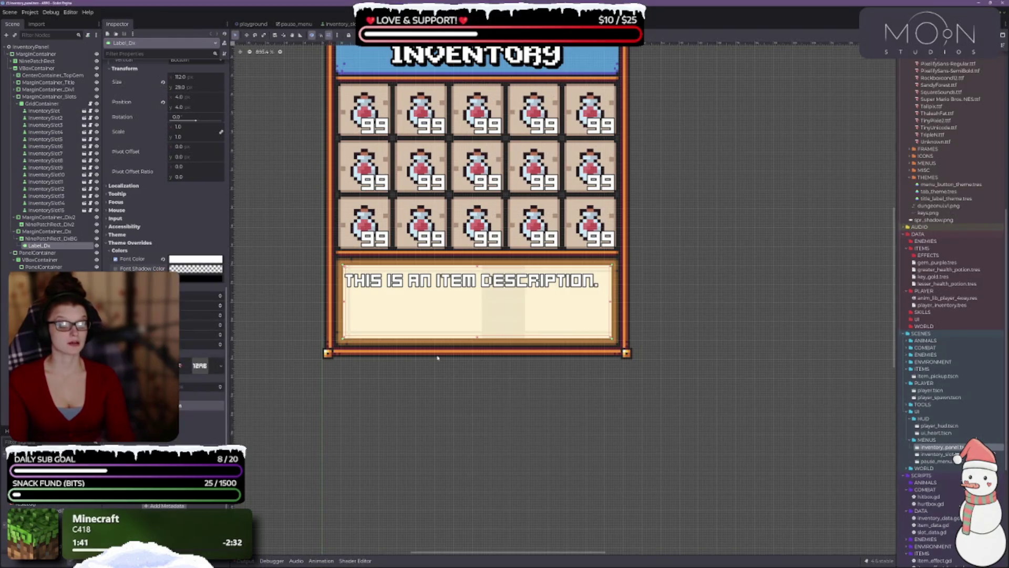
scroll(943, 386, up, 10)
click(938, 213)
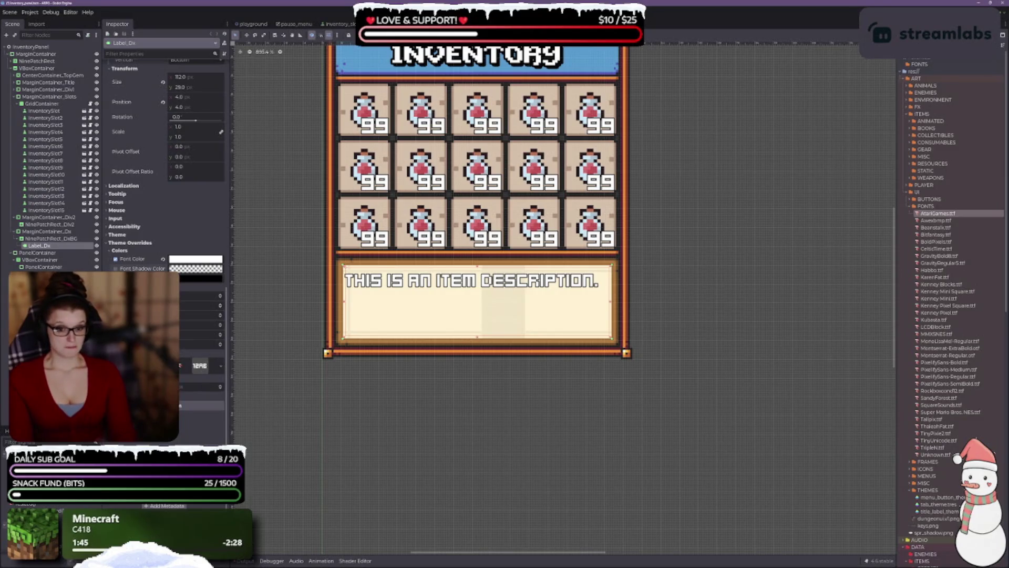
- Drop AtariGames.ttf onto the label's Font override and recentre the canvas on the inventory panel
drag(939, 214, 199, 363)
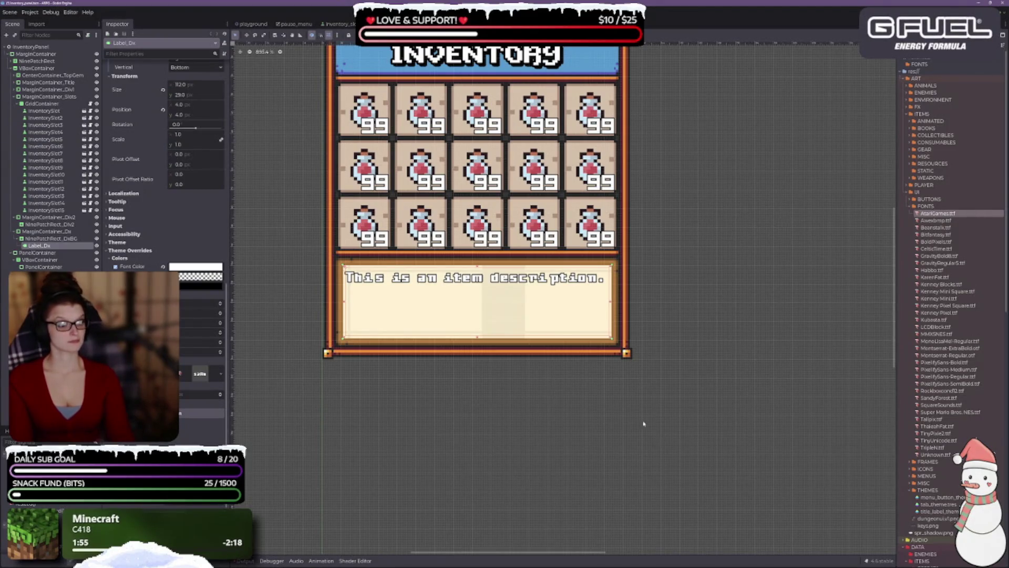
drag(623, 329, 632, 428)
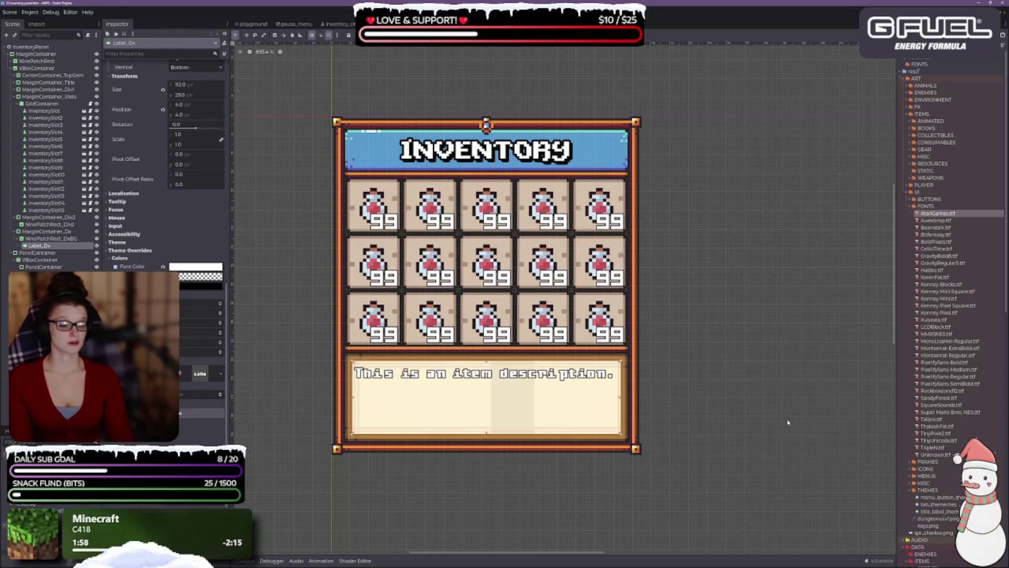
drag(788, 421, 754, 352)
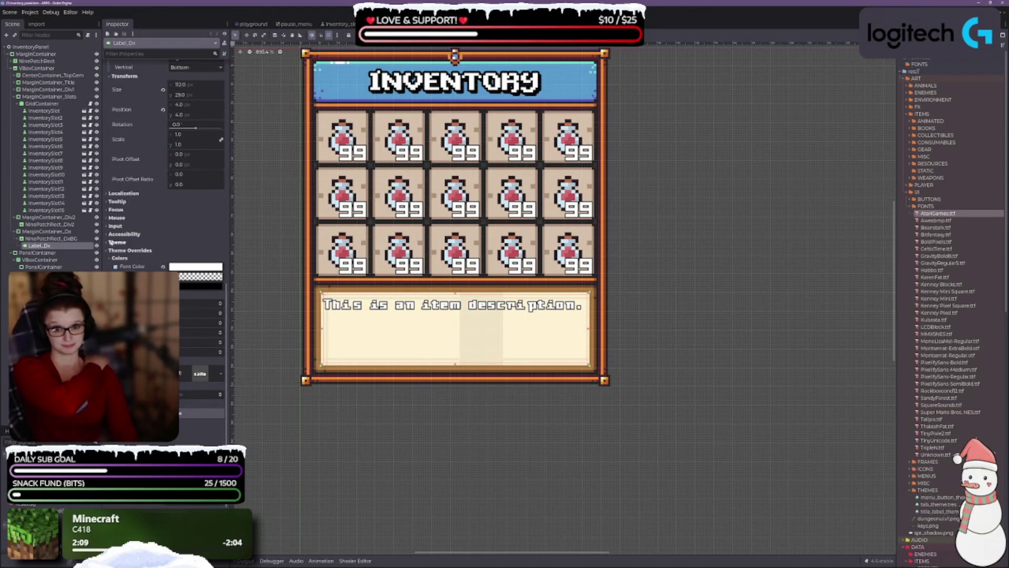
click(111, 243)
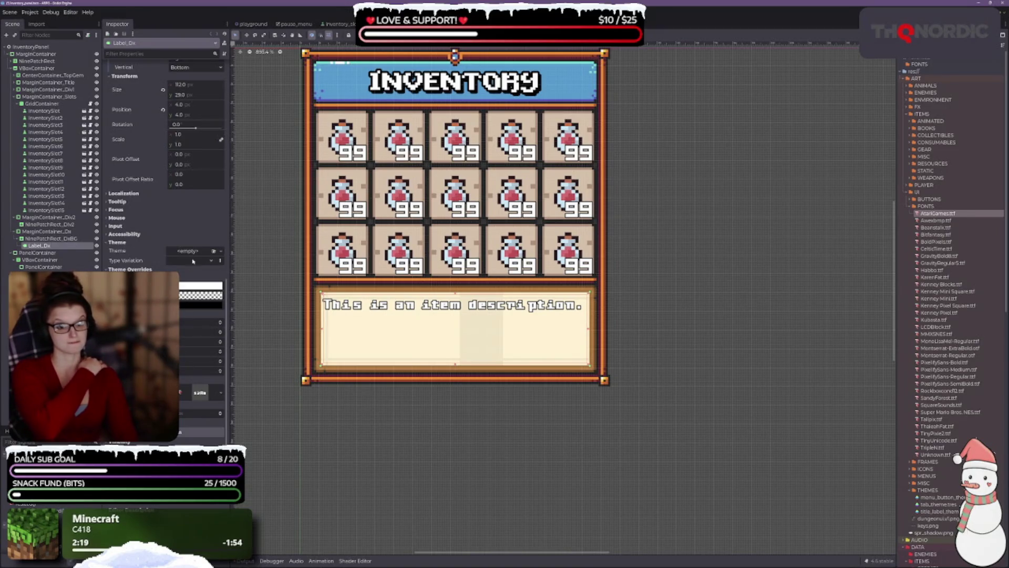
- Give the description label a New Theme and choose to save it to a file
click(221, 251)
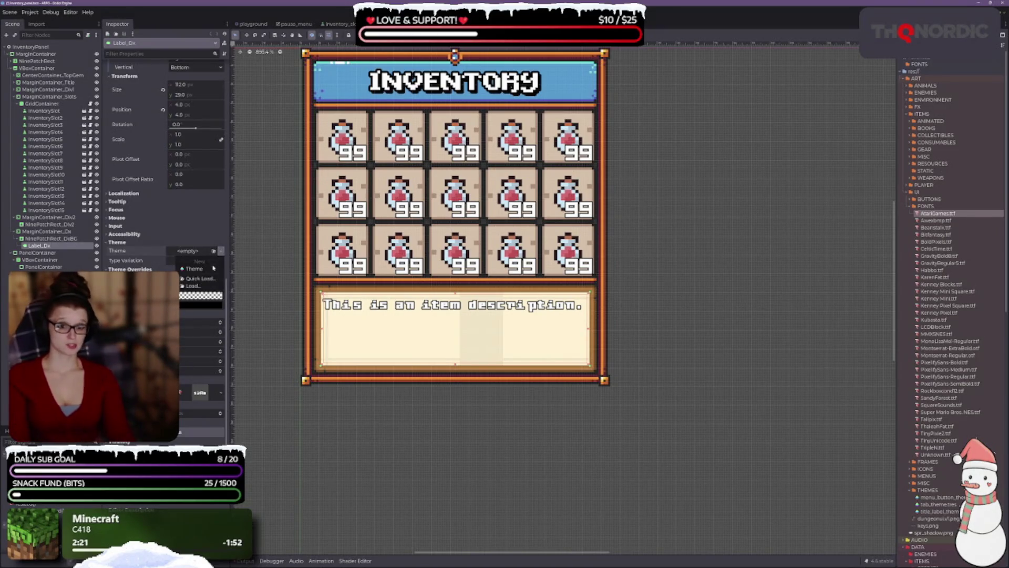
click(194, 268)
click(221, 250)
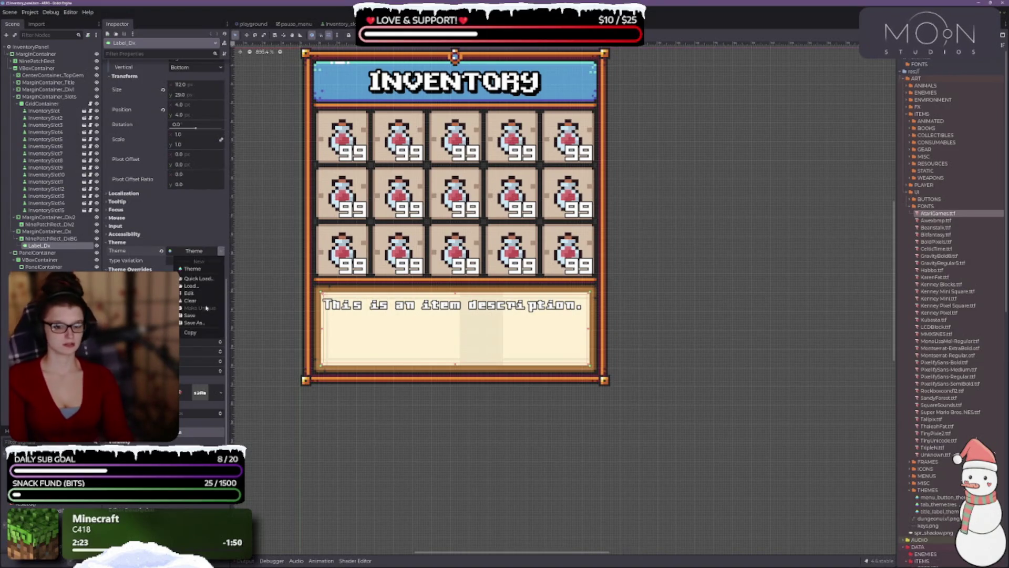
click(193, 322)
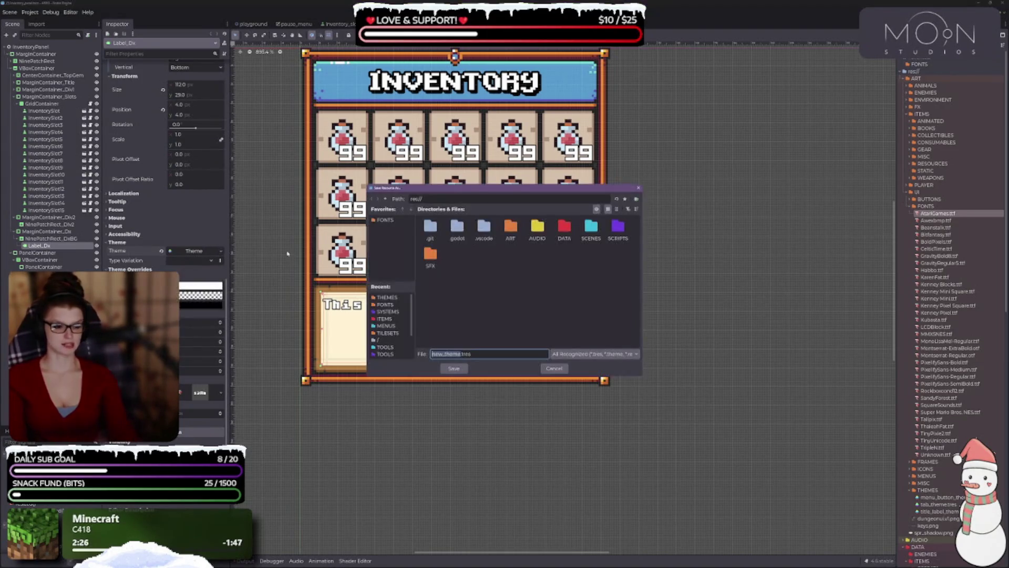
- Browse to res://ART/UI/THEMES and type the file name dx_label_theme
double_click(564, 227)
double_click(537, 227)
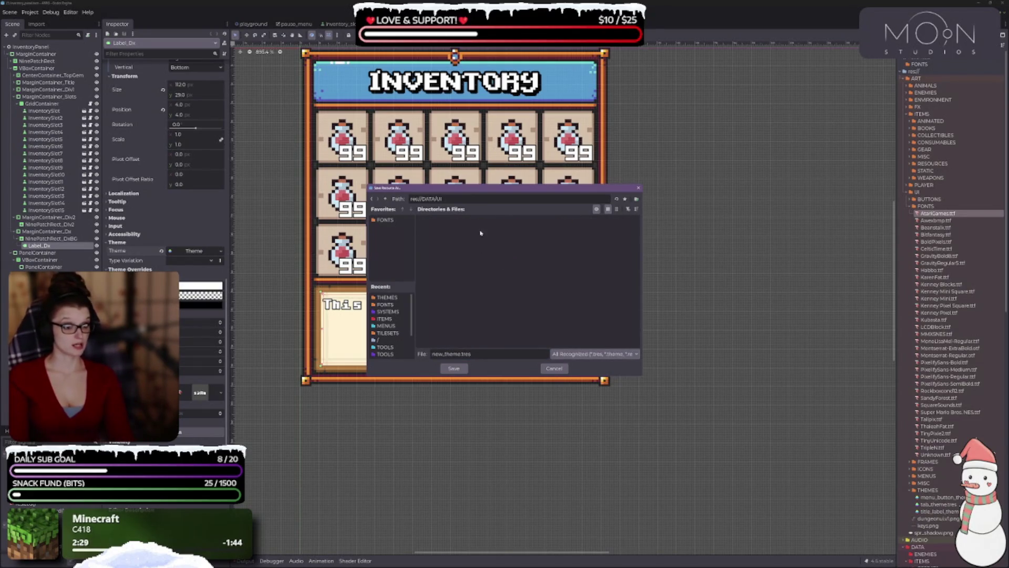
double_click(385, 199)
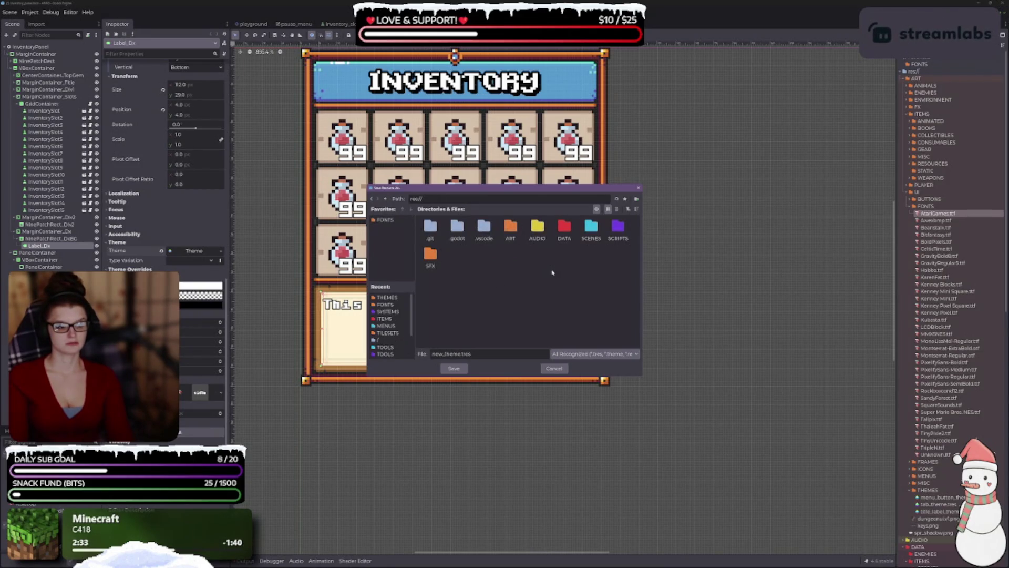
double_click(510, 227)
double_click(590, 229)
double_click(587, 232)
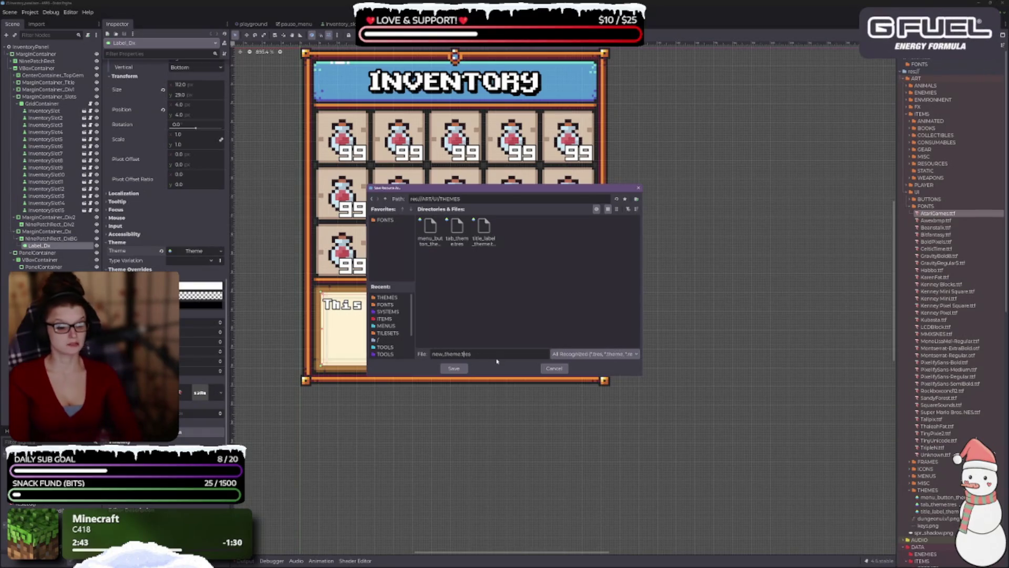
key(BackSpace)
key(BackSpace)
key(BackSpace)
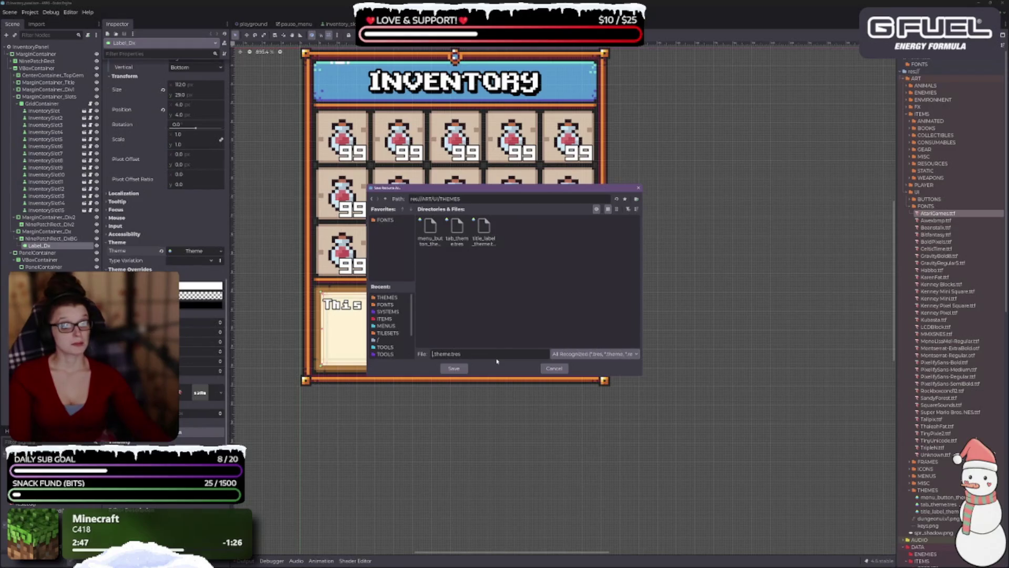
text(description)
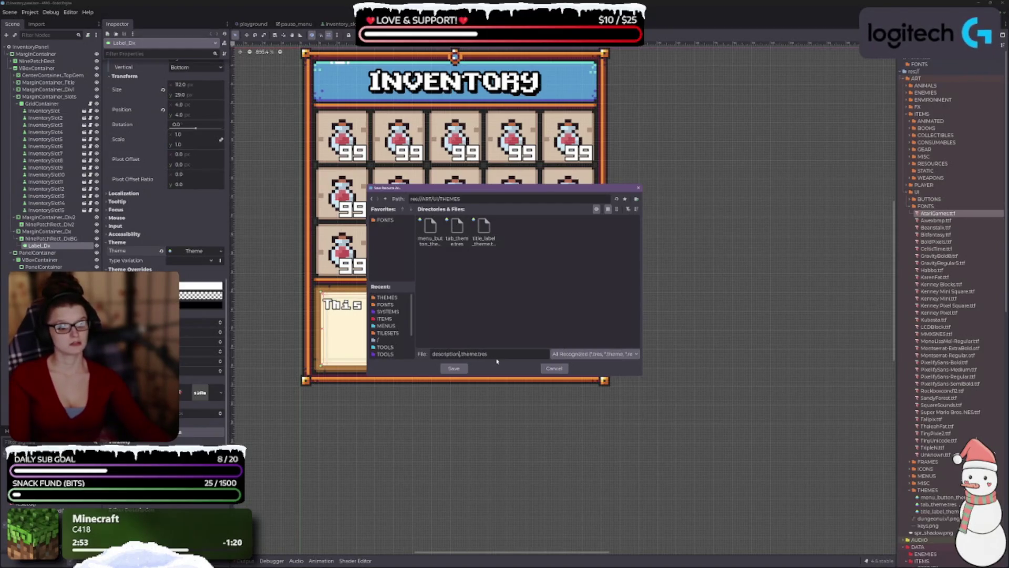
key(BackSpace)
key(BackSpace)
key(BackSpace)
text(x_)
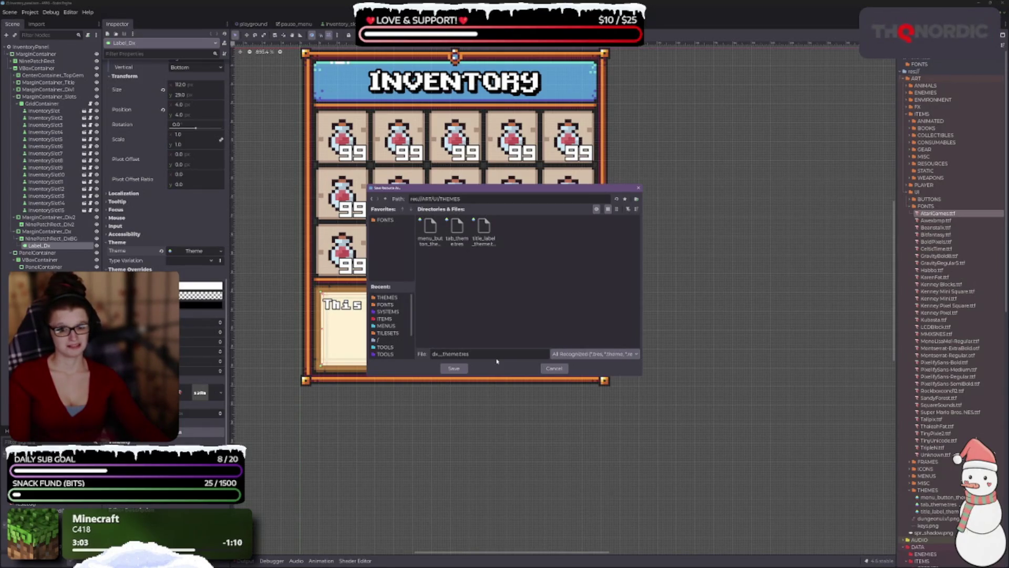
text(la)
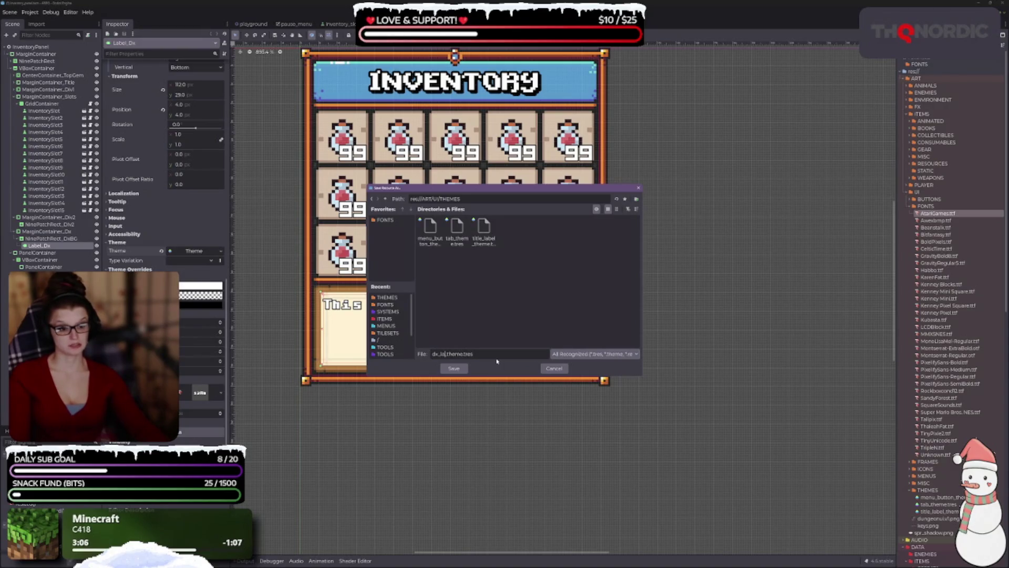
text(bel)
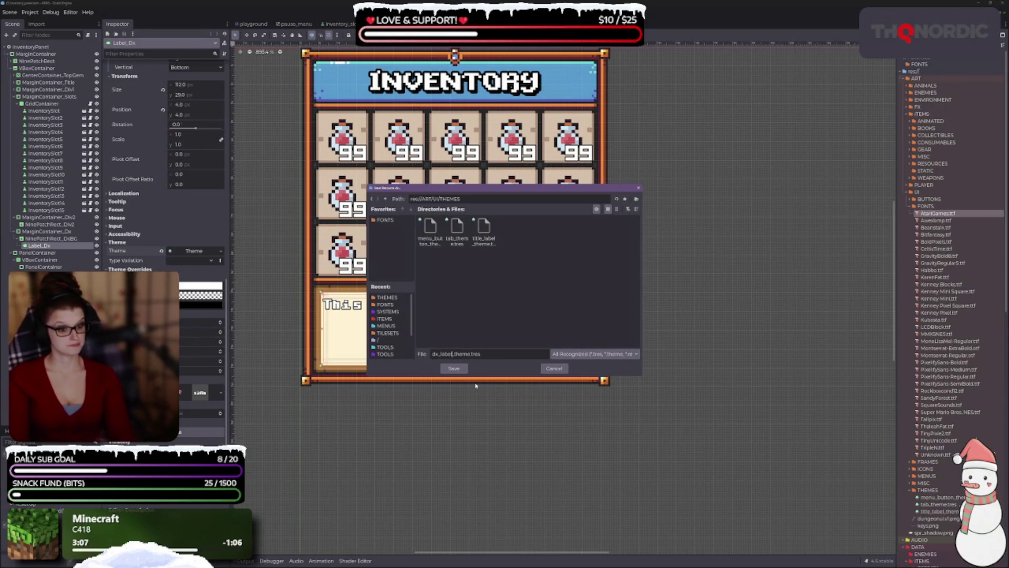
- Save the theme as dx_label_theme.tres, then drag the THEMES folder onto DATA/UI and confirm
click(453, 368)
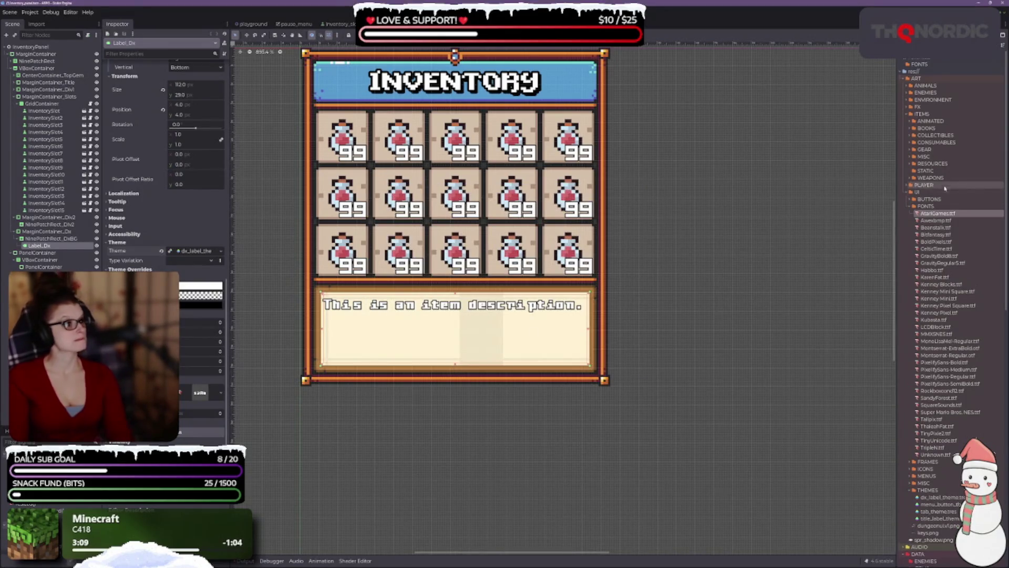
scroll(945, 208, down, 5)
scroll(944, 372, down, 7)
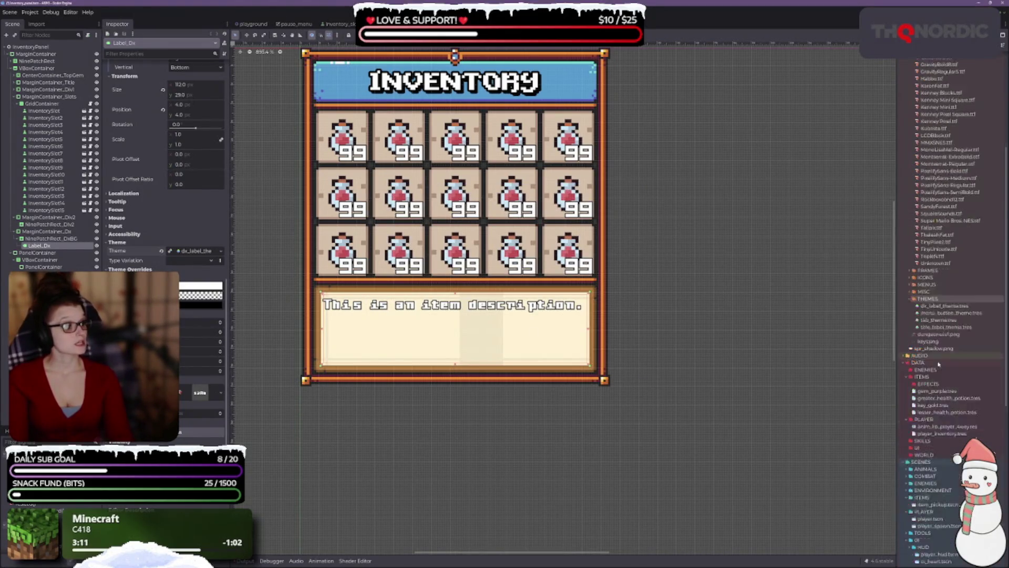
click(928, 171)
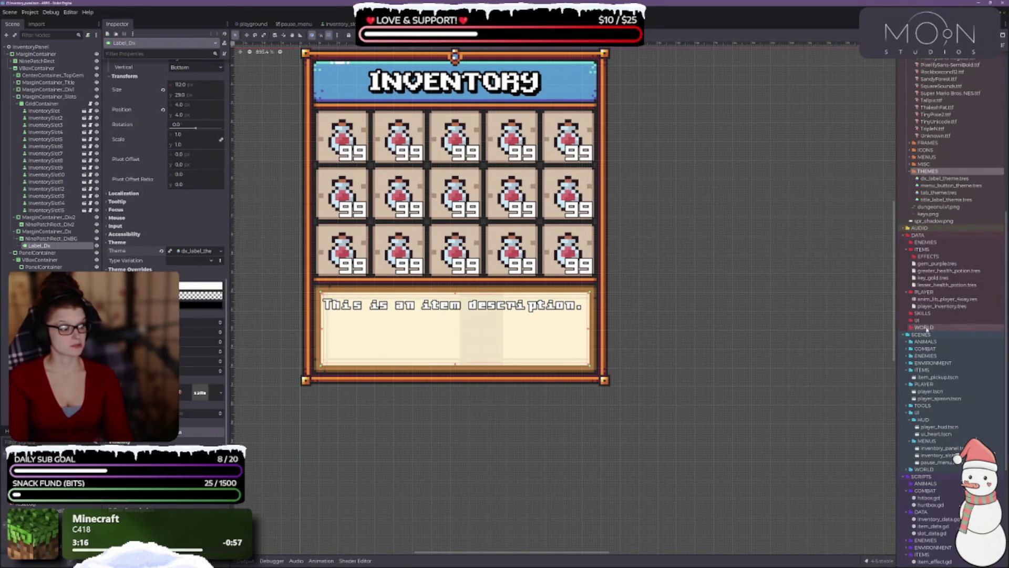
drag(930, 172, 917, 320)
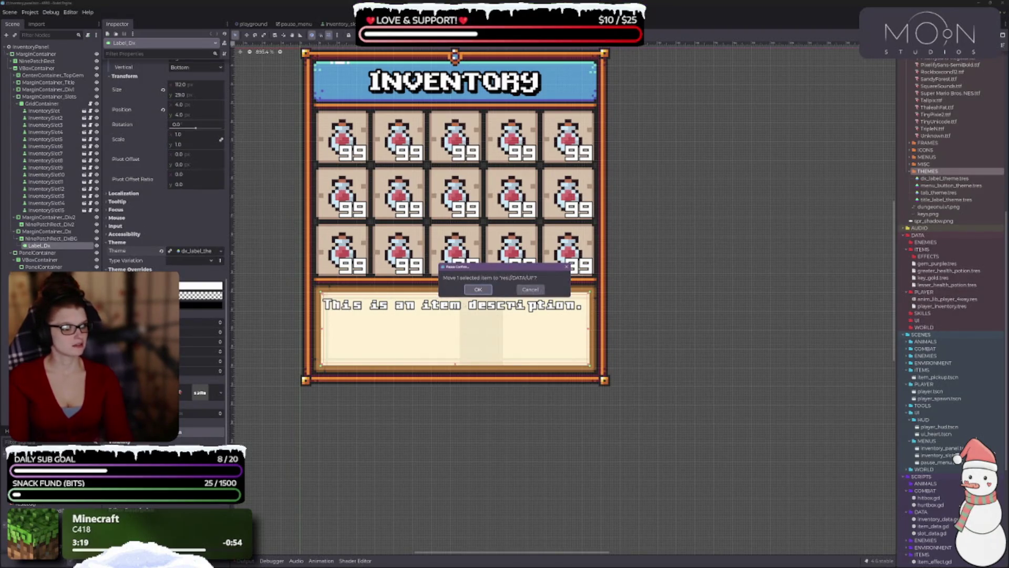
click(478, 289)
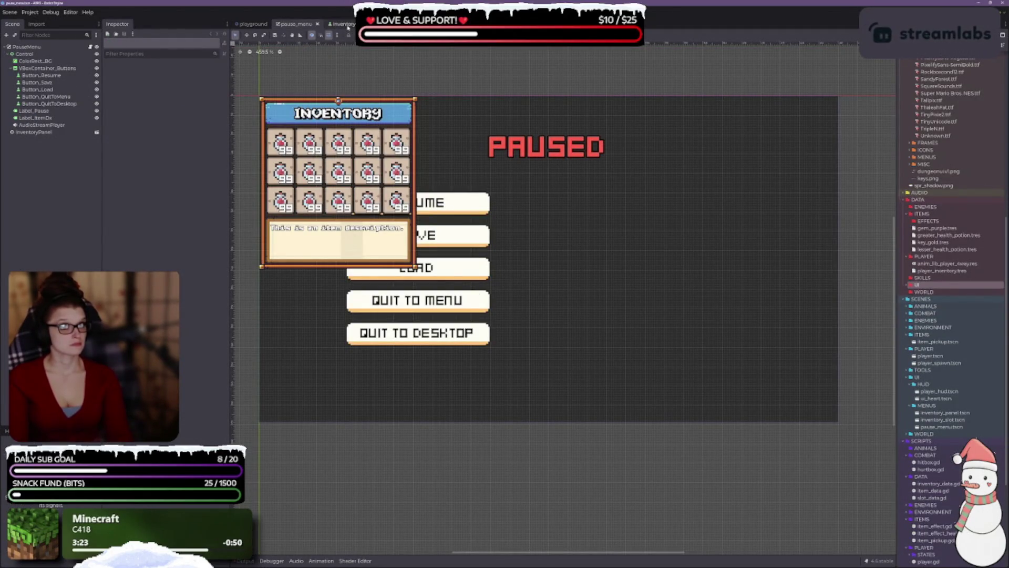
- Return to the inventory panel scene and expand DATA/UI/THEMES in the FileSystem dock
click(344, 24)
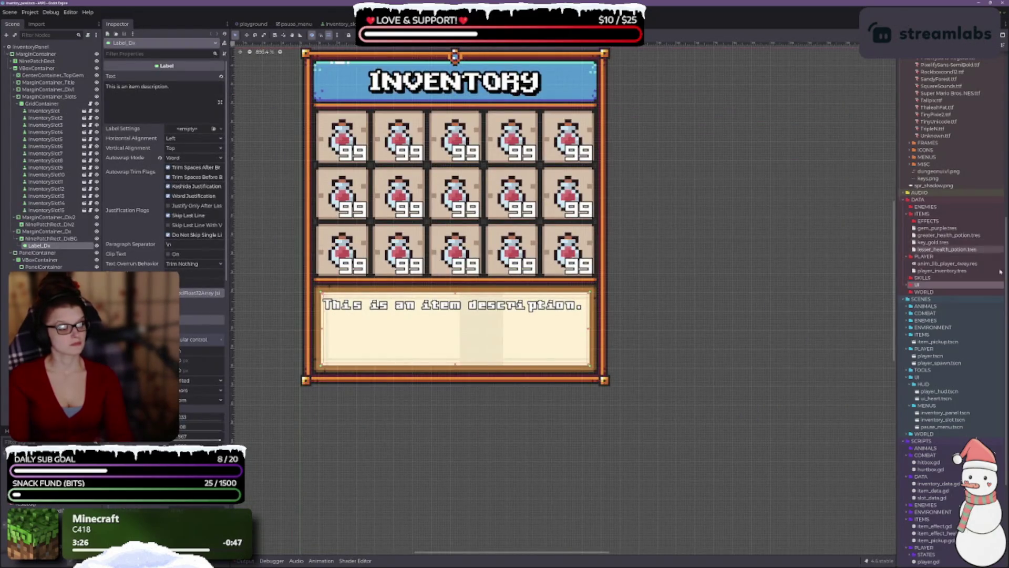
scroll(915, 236, up, 10)
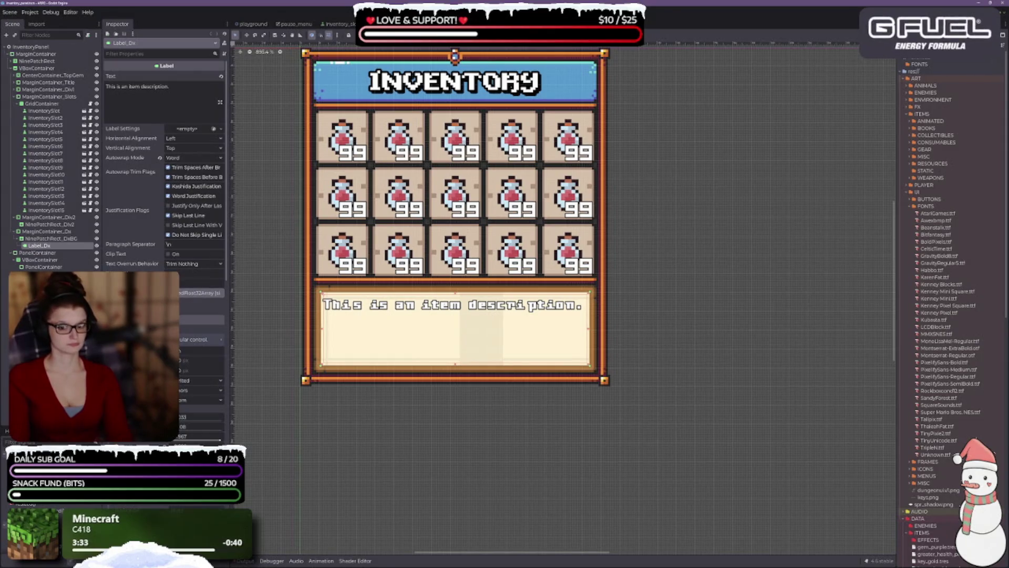
scroll(163, 173, down, 10)
scroll(945, 363, down, 6)
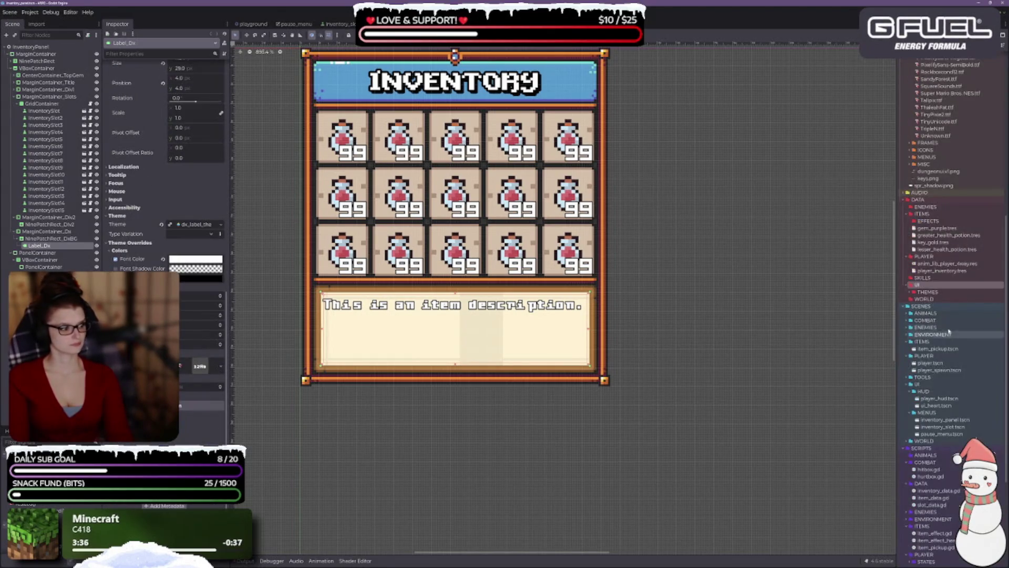
double_click(915, 292)
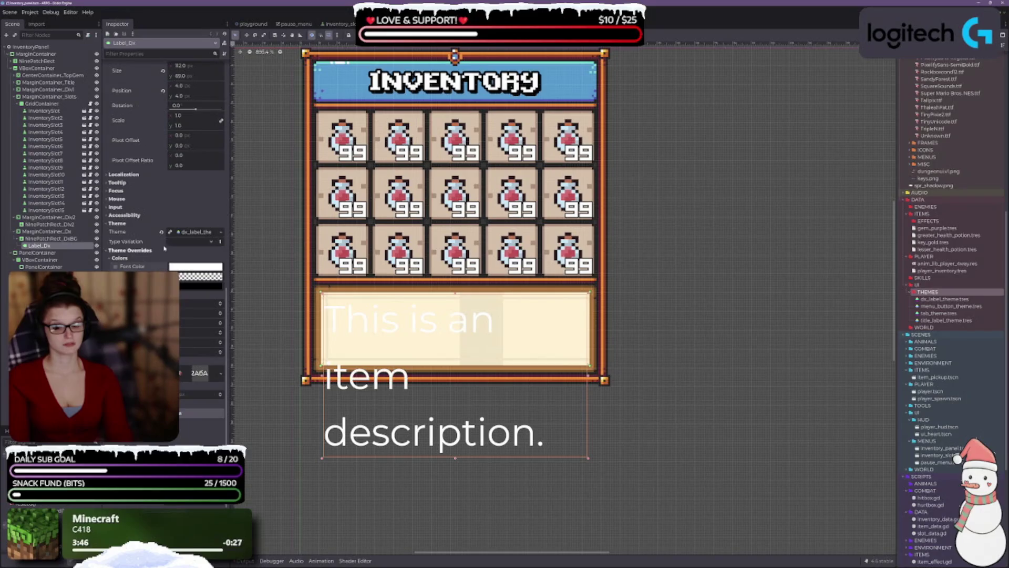
- Open dx_label_theme from Label_Dx's Theme property in the Theme editor
scroll(112, 262, up, 1)
scroll(112, 261, up, 3)
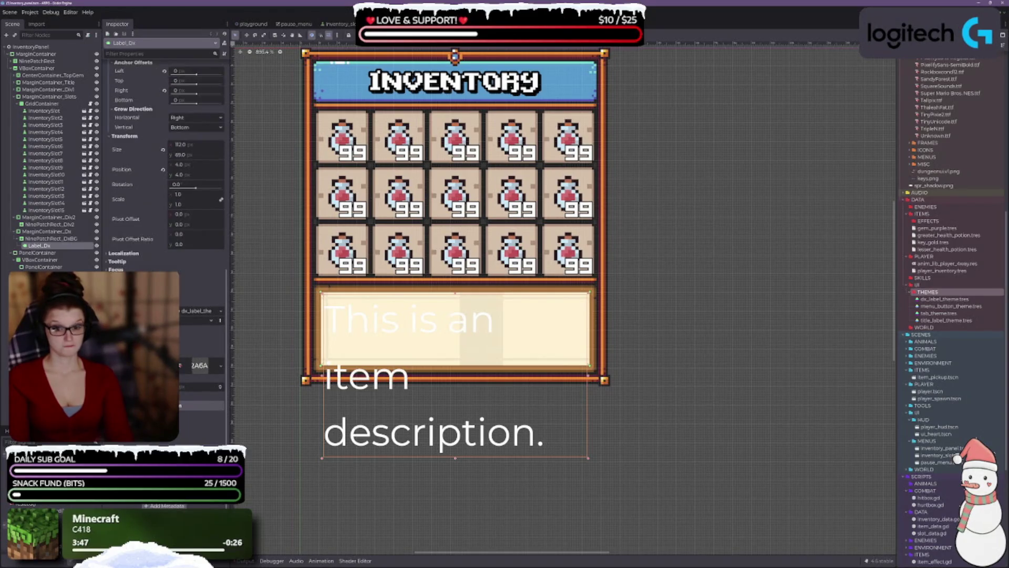
scroll(112, 261, up, 1)
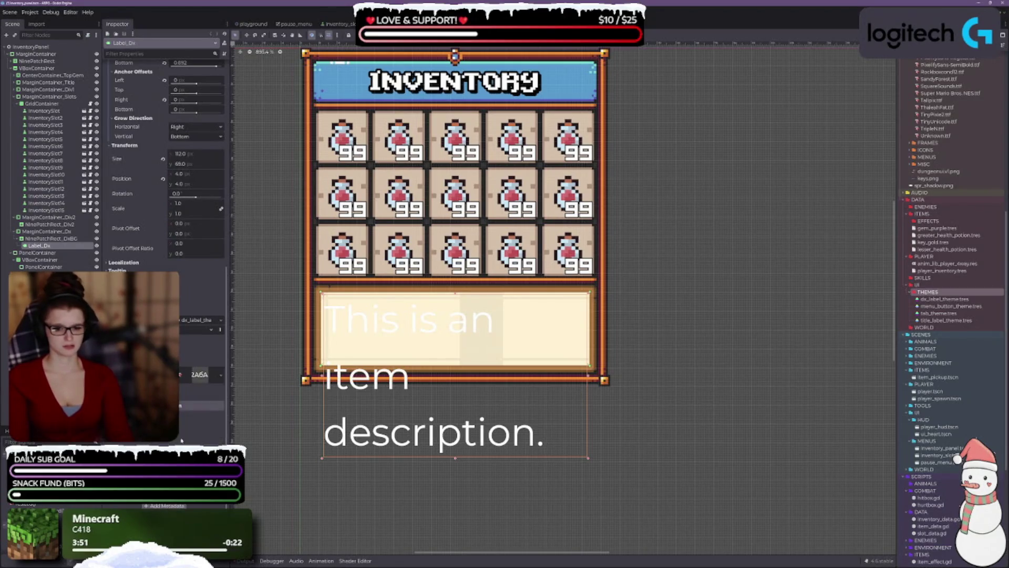
scroll(167, 221, up, 1)
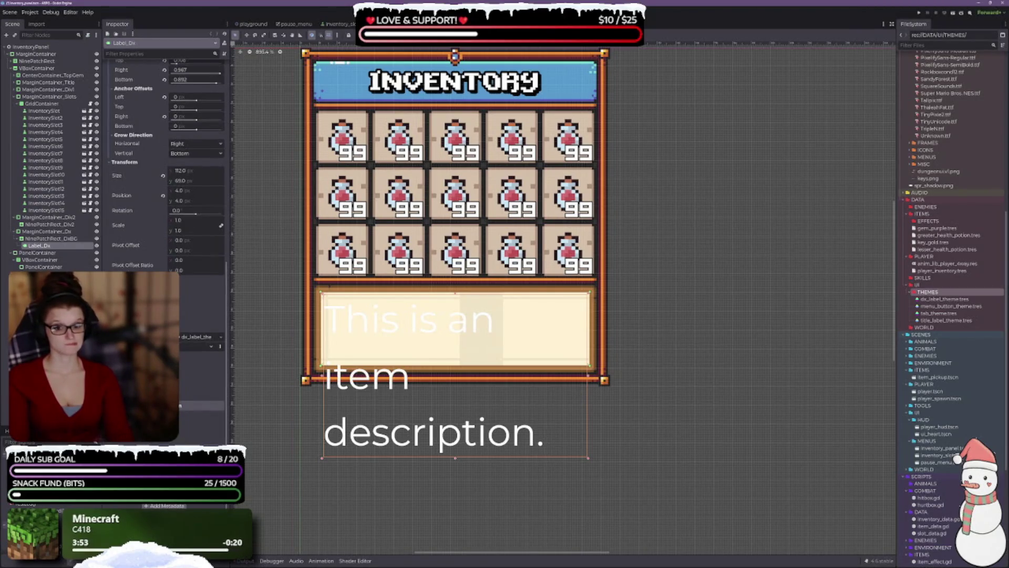
click(211, 336)
- Enlarge the Theme editor panel and select Kenney Mini Square.ttf in FileSystem
scroll(713, 268, down, 2)
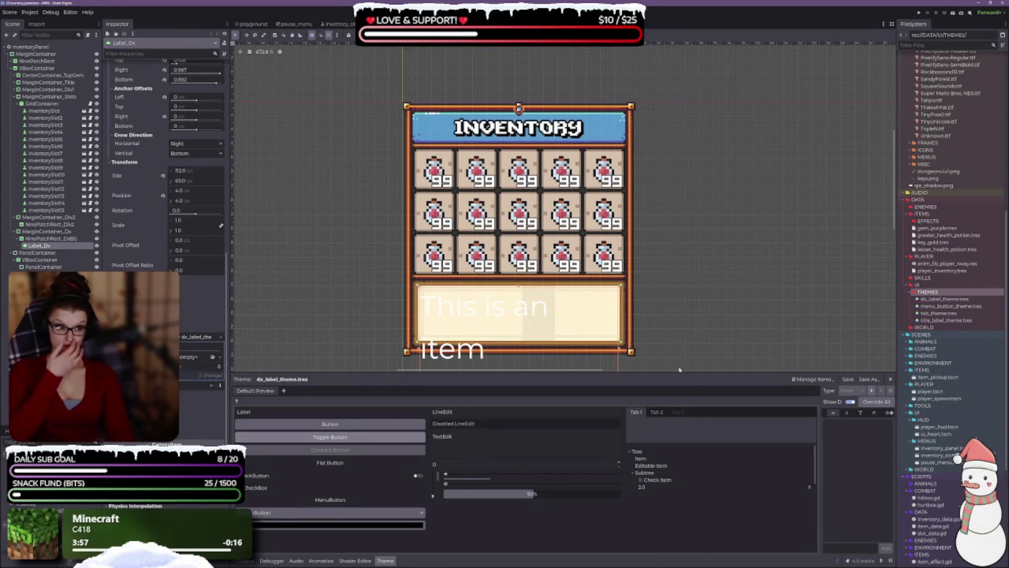
drag(676, 372, 676, 278)
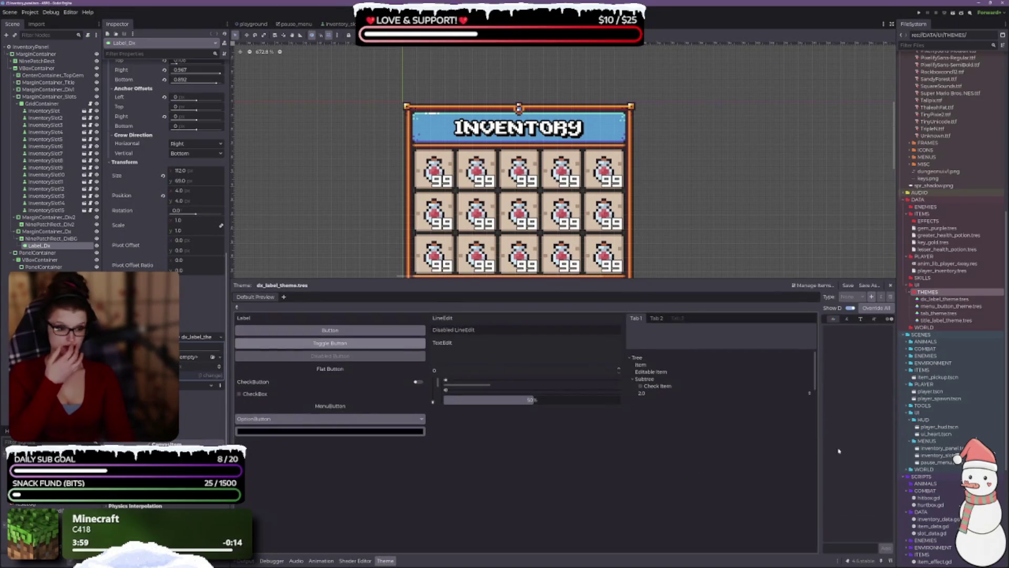
drag(821, 434, 757, 434)
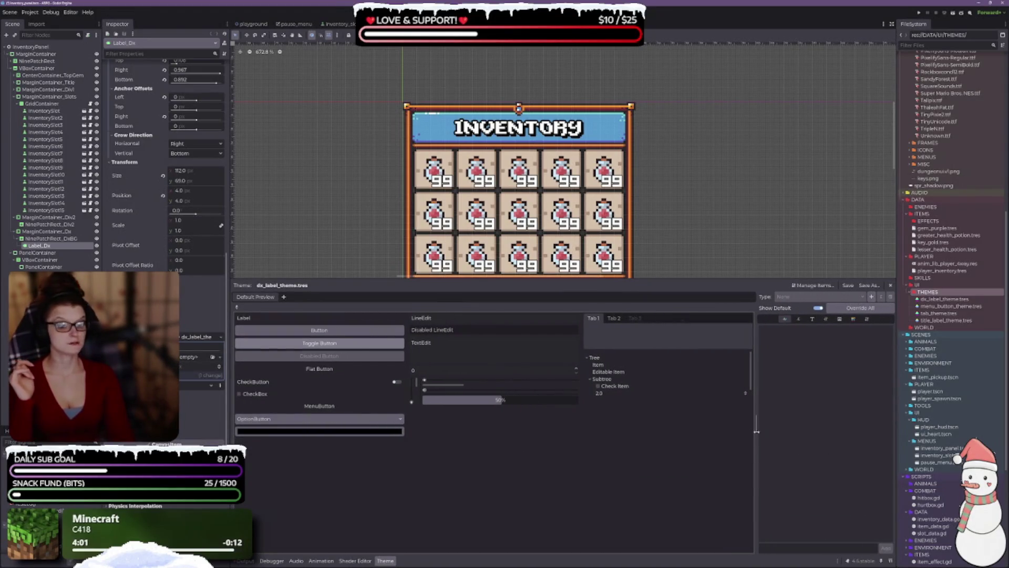
scroll(202, 368, down, 2)
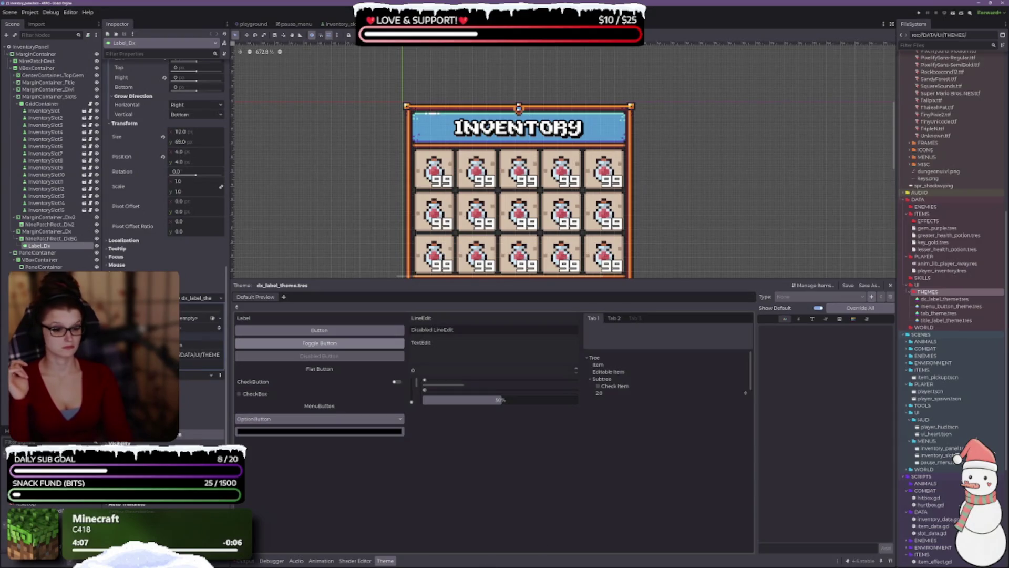
scroll(945, 199, up, 8)
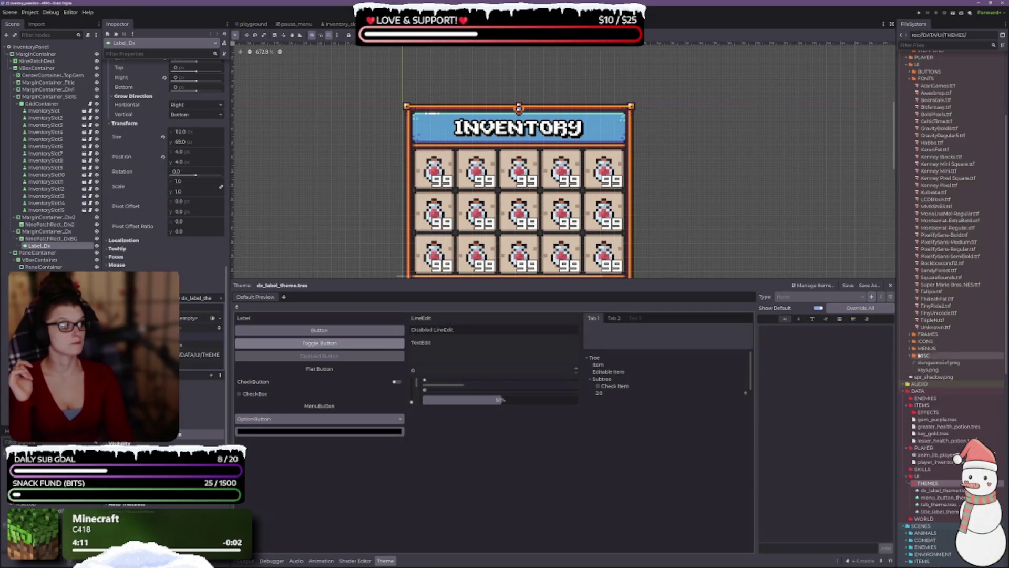
click(957, 164)
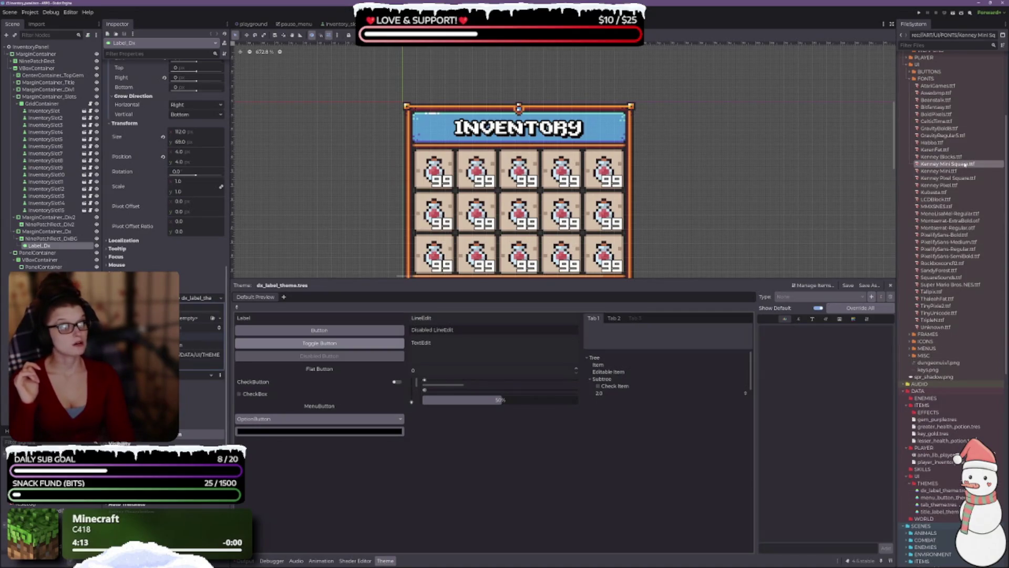
- Add the Label type to the theme and add a font override for it
click(237, 308)
click(245, 319)
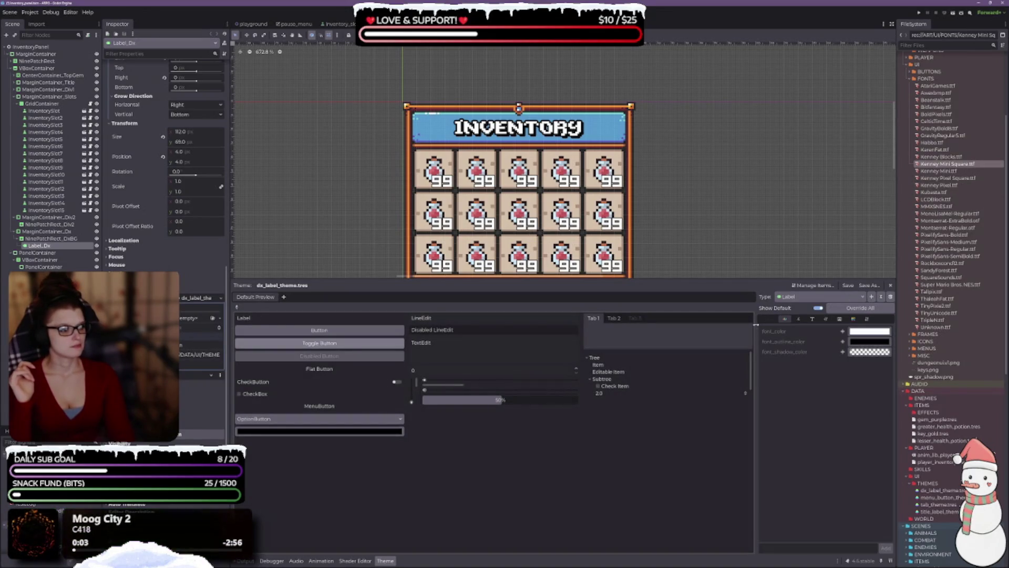
click(798, 319)
click(786, 319)
scroll(715, 227, down, 4)
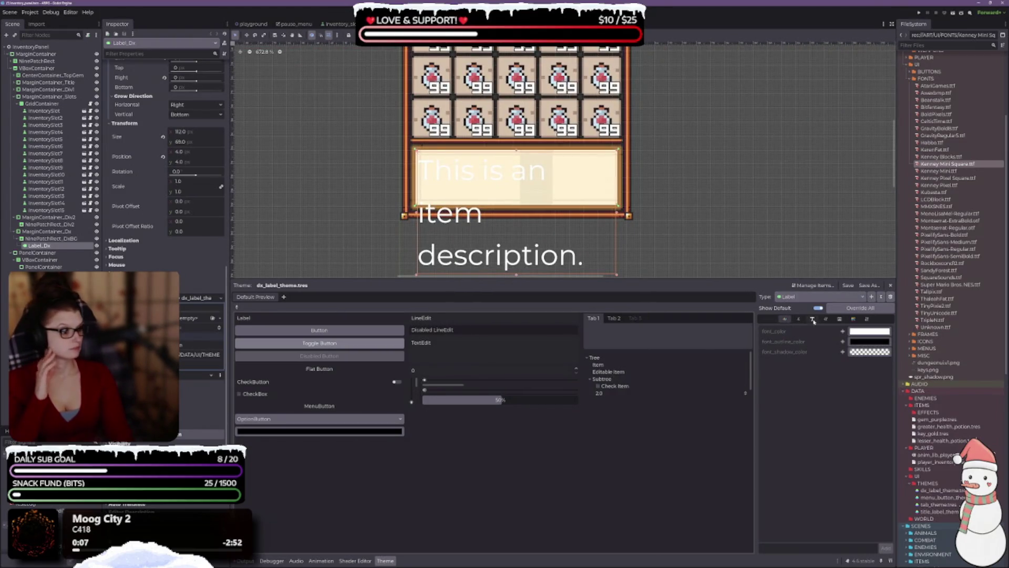
click(813, 319)
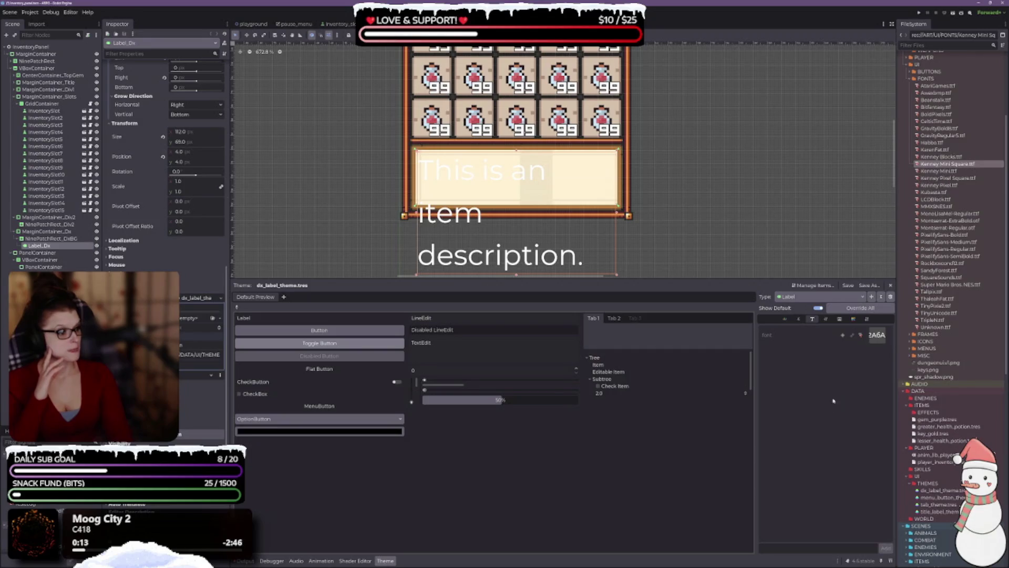
click(843, 335)
- Assign Kenney Mini Square.ttf as the Label font and override font_size to 8
drag(946, 164, 862, 332)
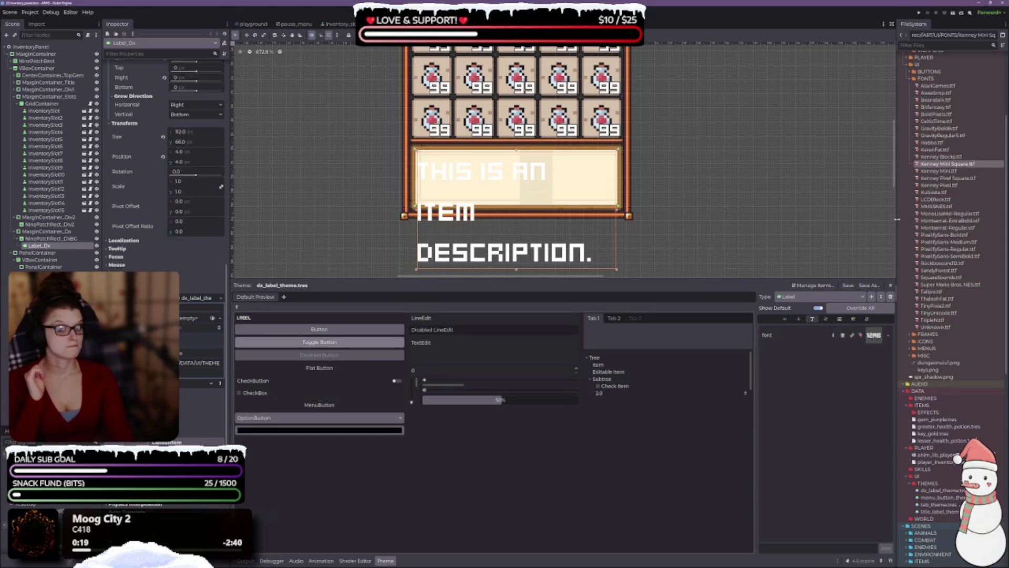
mouse_move(947, 164)
mouse_down()
mouse_move(804, 219)
mouse_move(198, 321)
mouse_up()
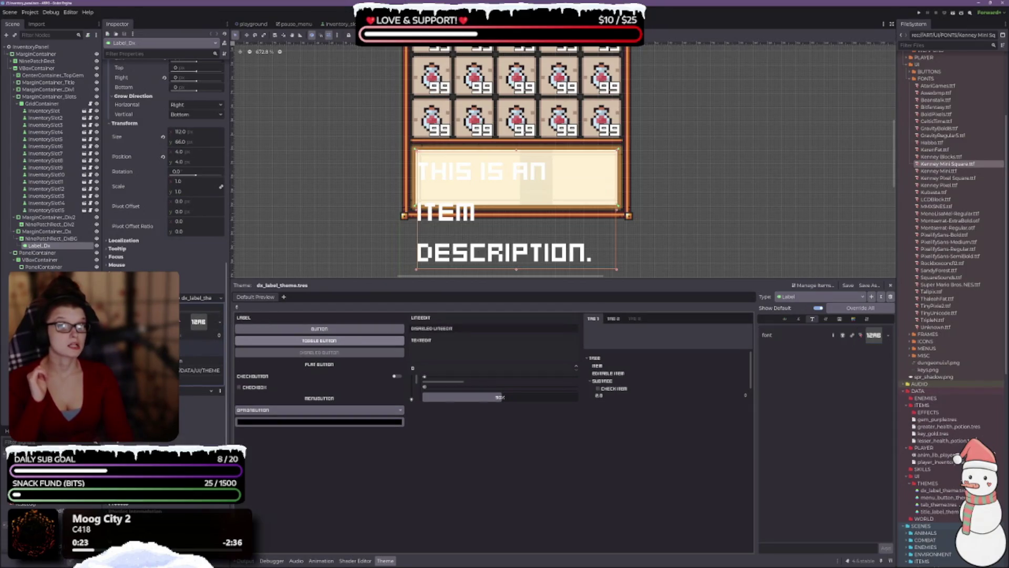
click(827, 320)
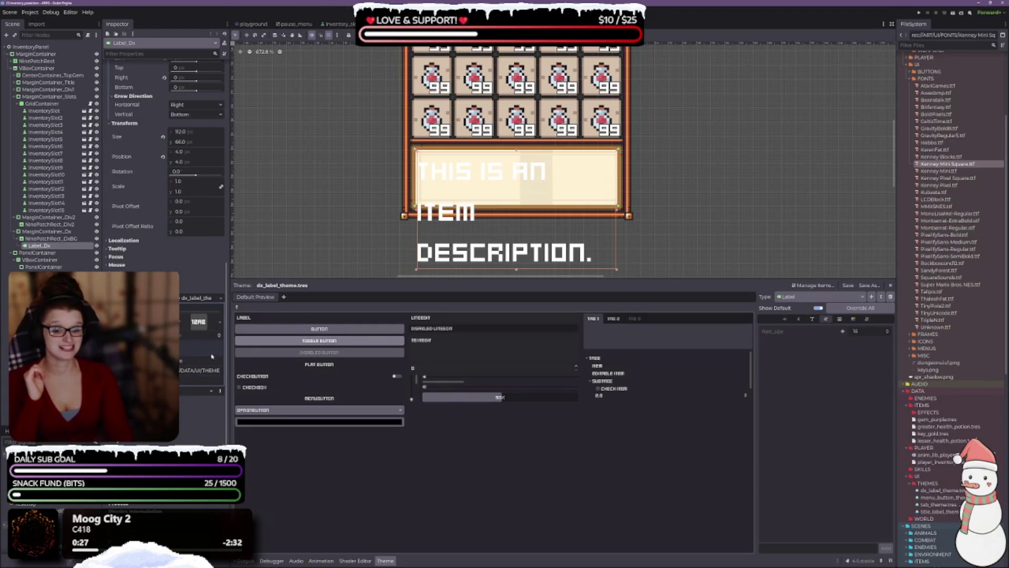
click(219, 337)
scroll(219, 335, up, 3)
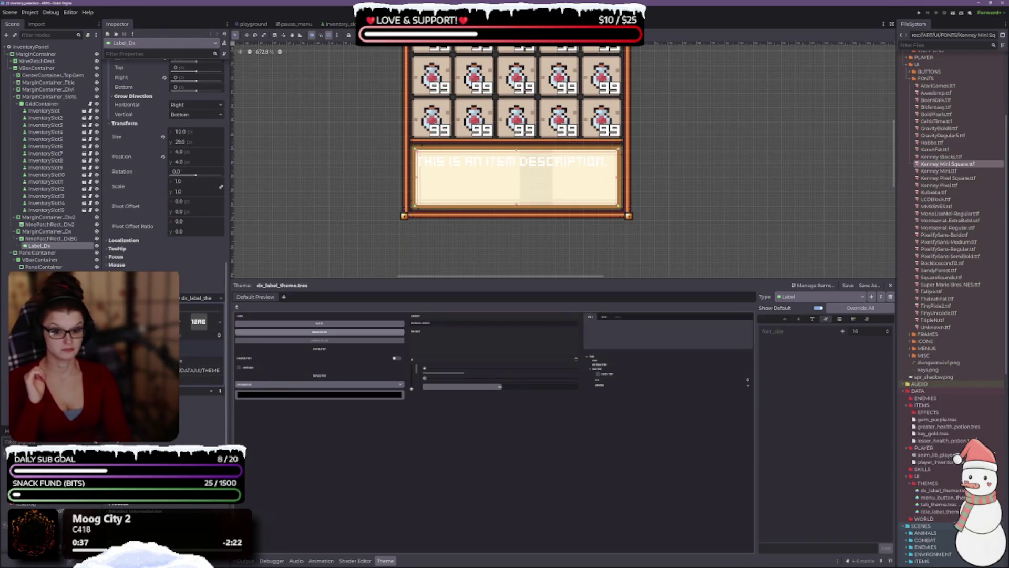
click(843, 333)
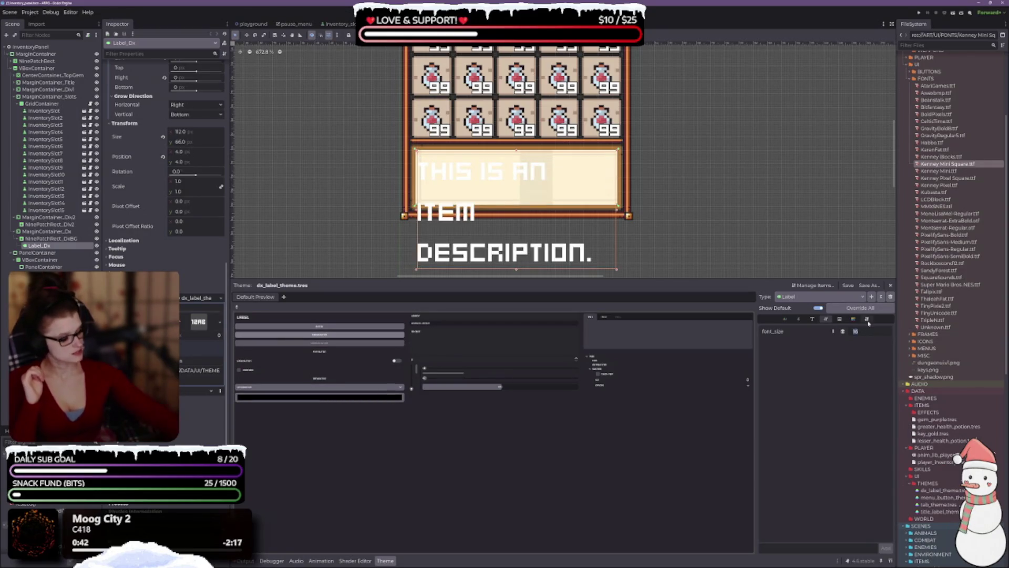
text(8)
key(Return)
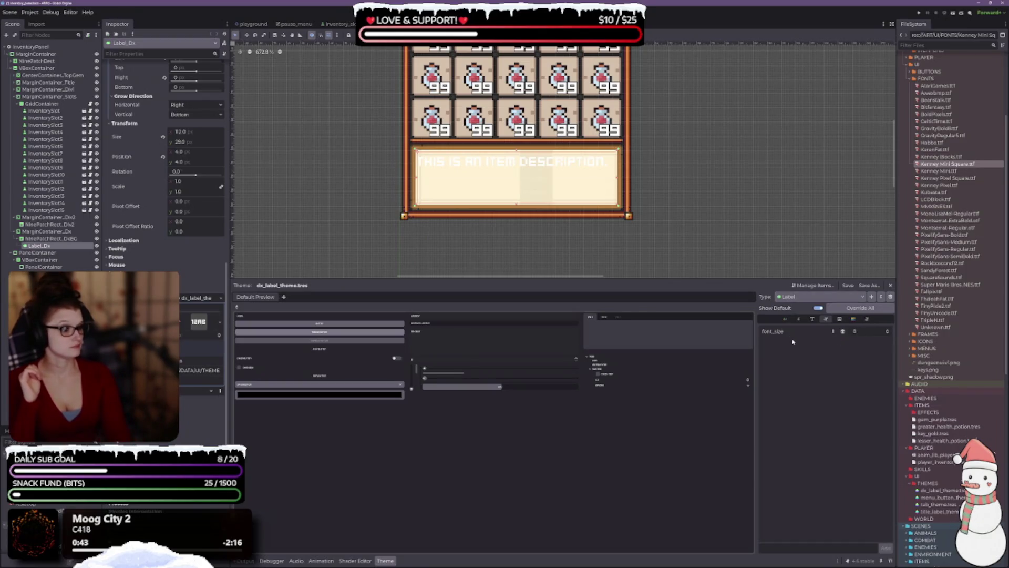
click(812, 318)
- Override the Label font_color with hex 000000 (black)
click(799, 318)
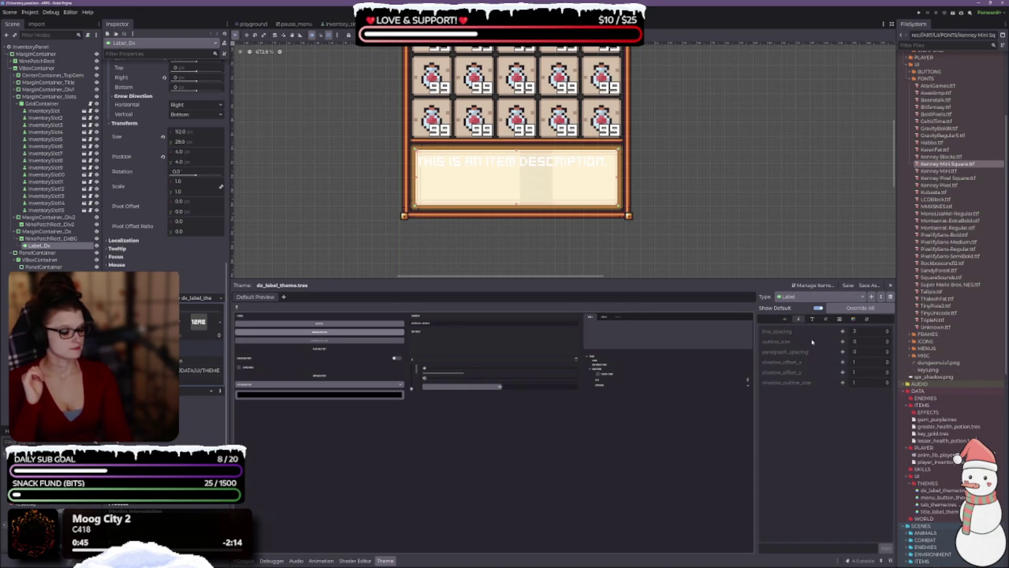
click(786, 319)
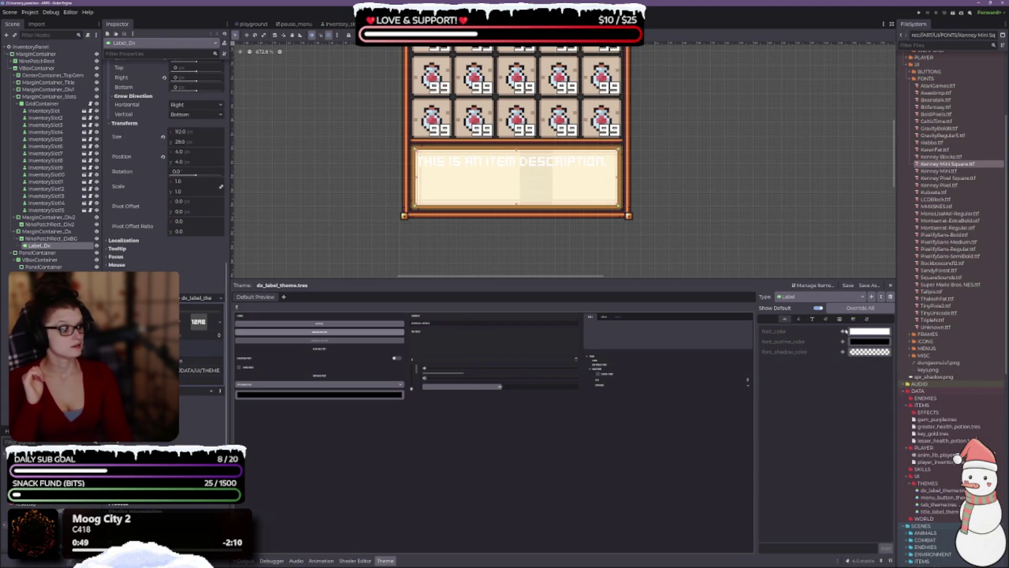
click(843, 332)
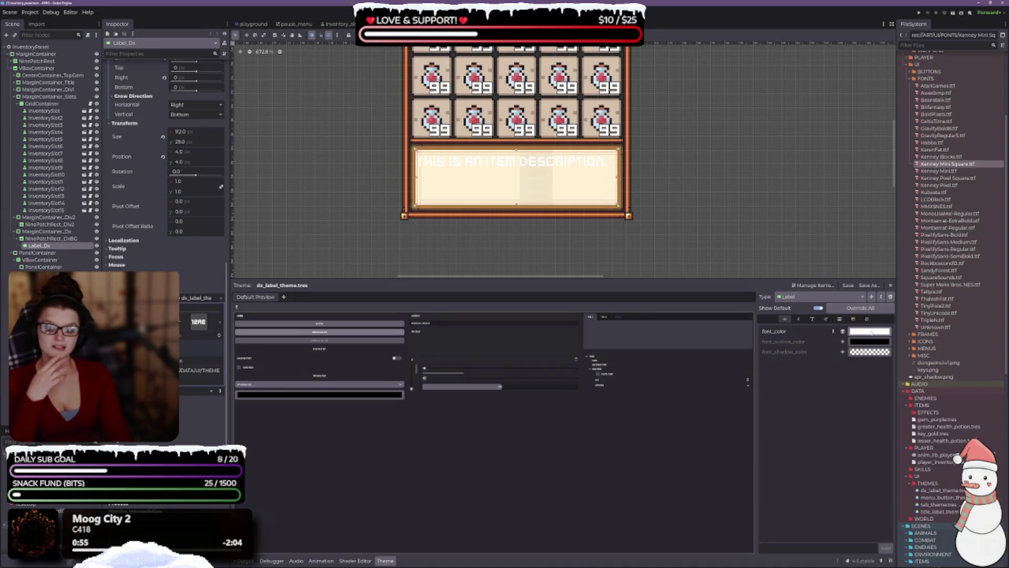
click(871, 332)
text(000000)
key(Return)
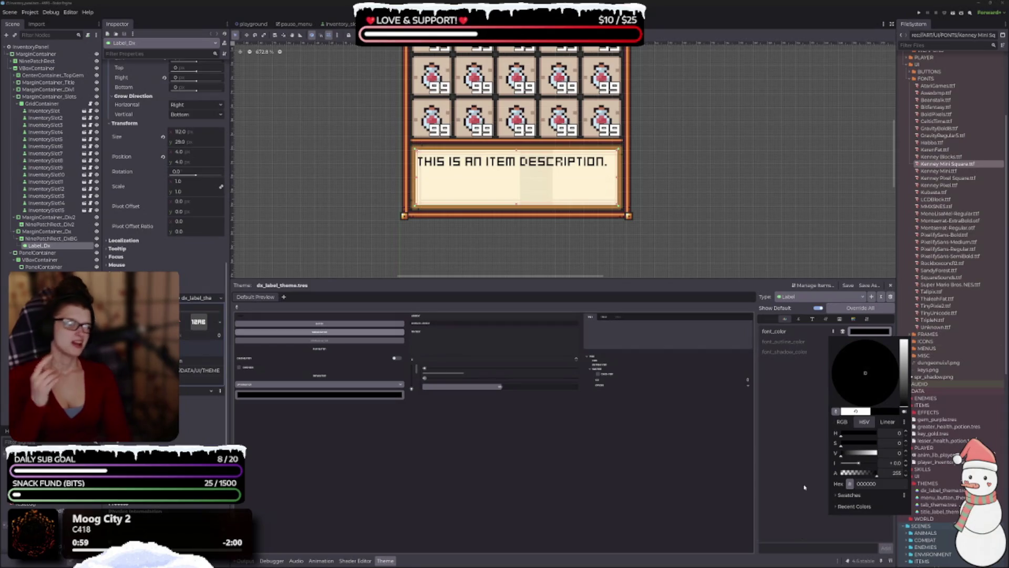
click(810, 514)
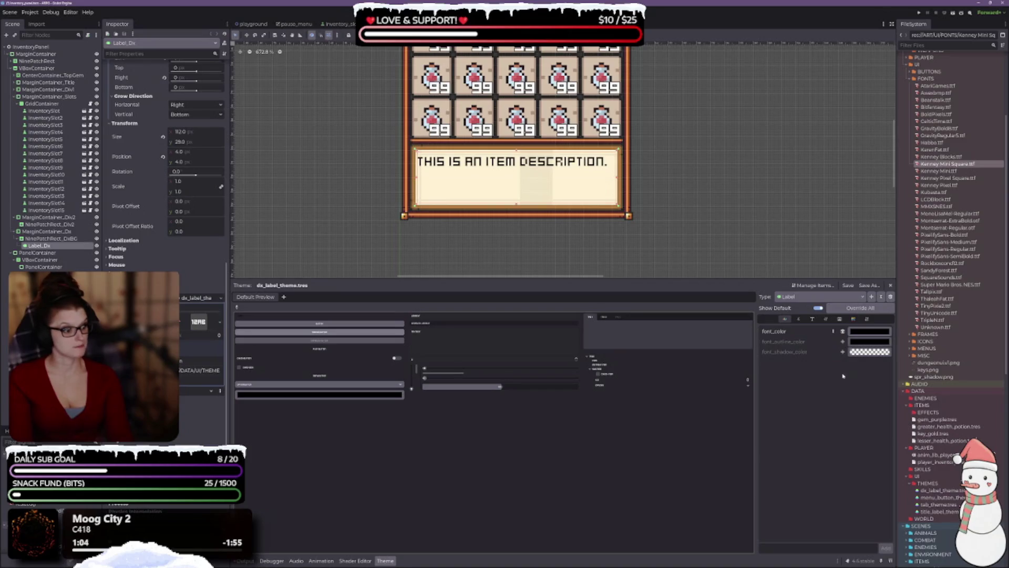
click(799, 318)
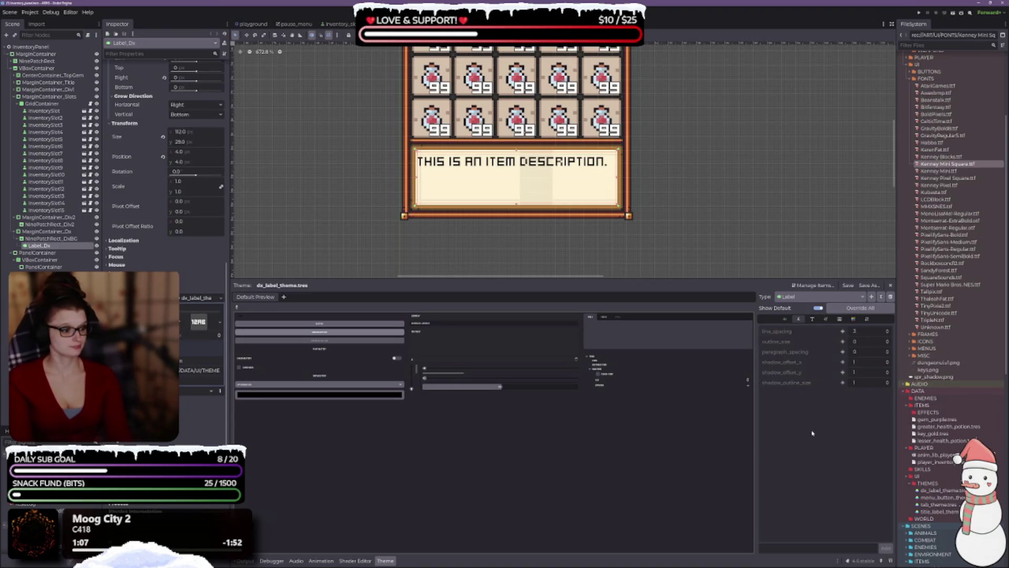
- Browse the Label's theme tabs, ending back on the Colors tab
click(812, 320)
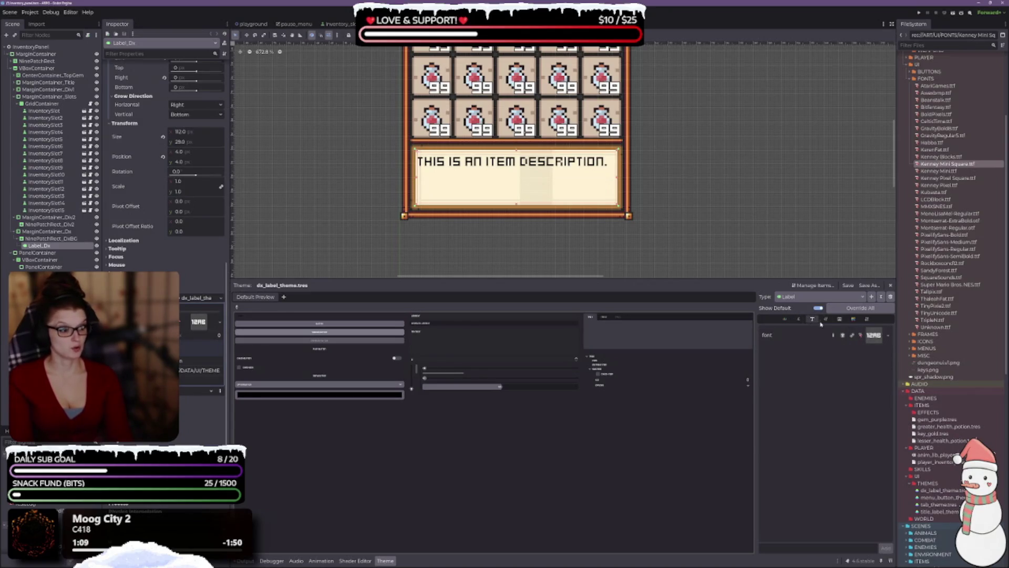
click(826, 319)
click(840, 319)
click(853, 319)
click(867, 319)
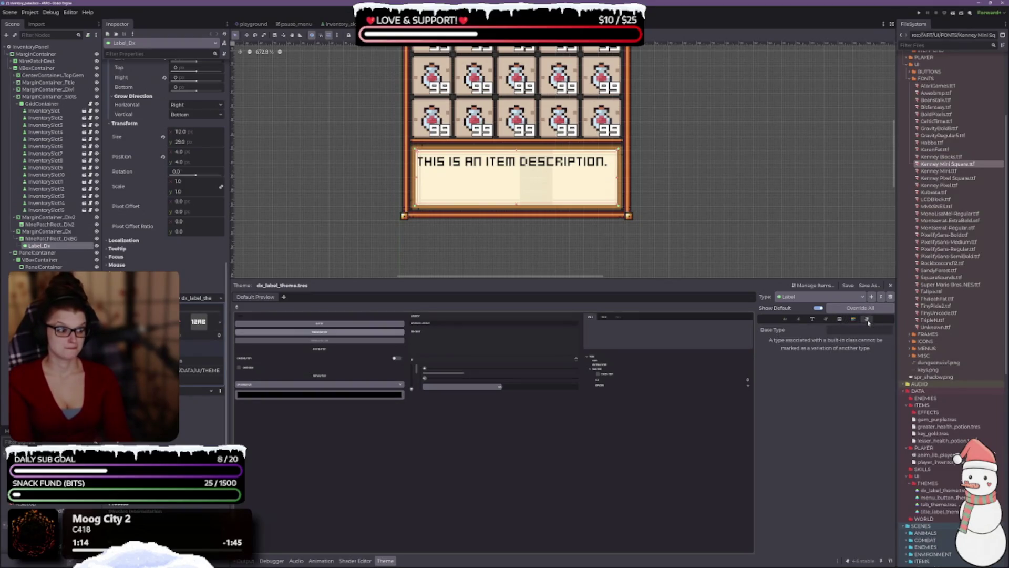
click(789, 320)
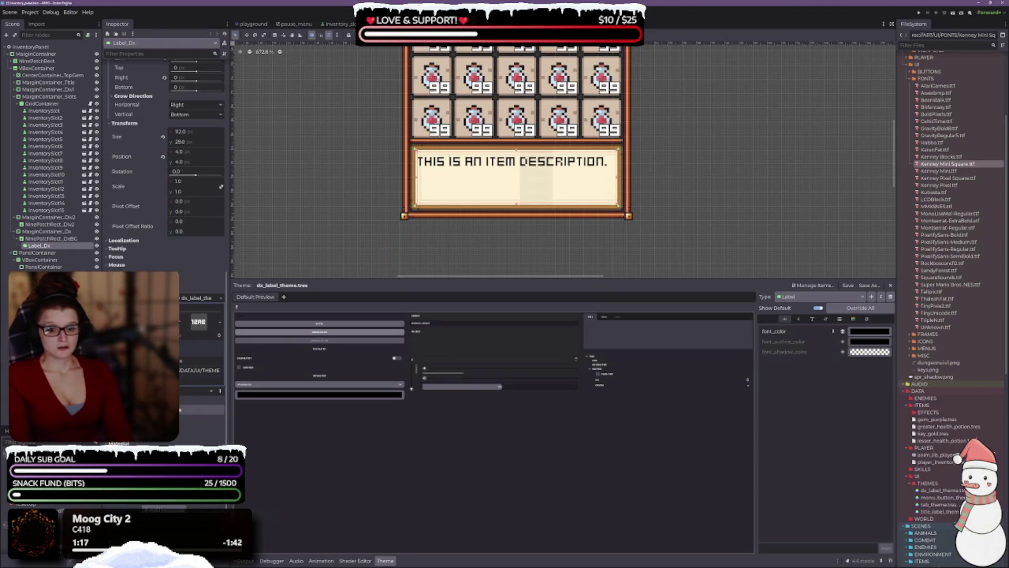
scroll(166, 158, up, 10)
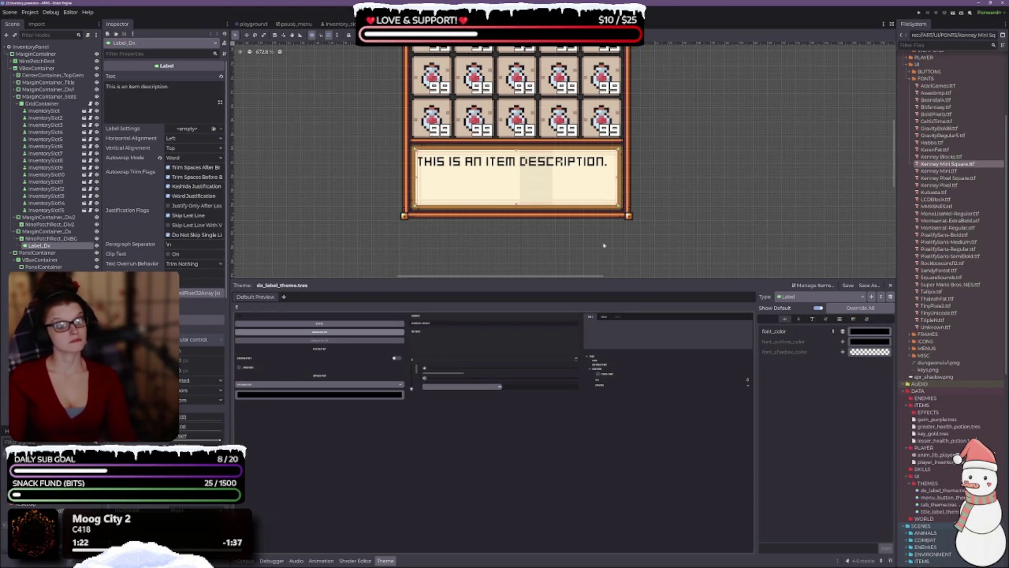
- Enlarge the canvas view and add a Label font_size override, testing larger and smaller values
drag(555, 285, 555, 394)
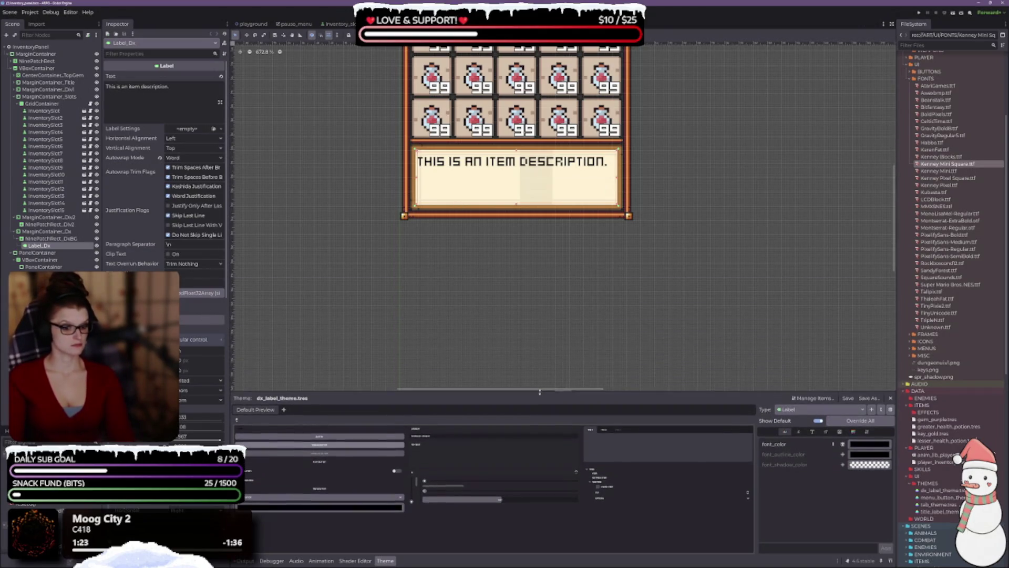
scroll(523, 183, up, 2)
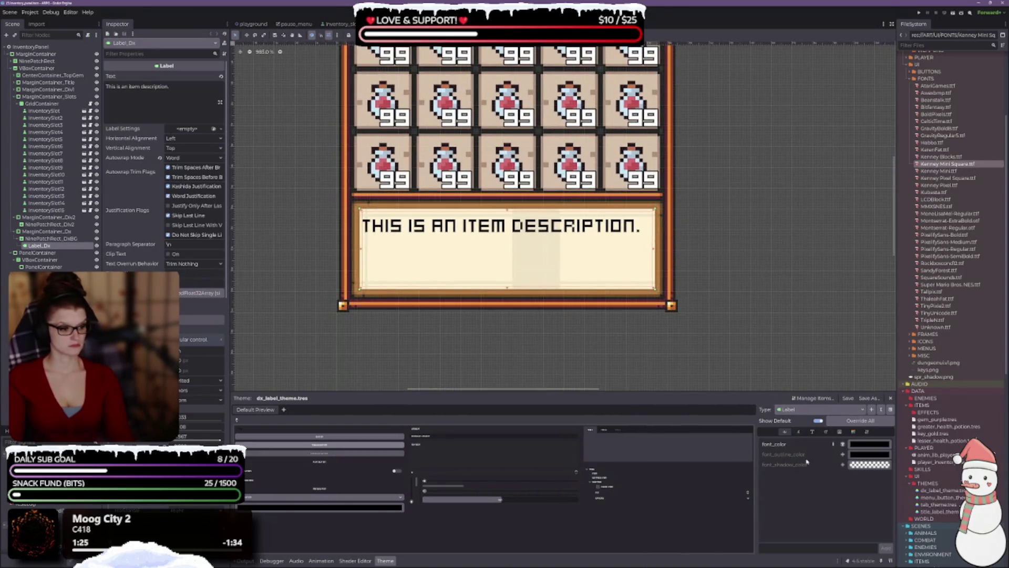
click(826, 431)
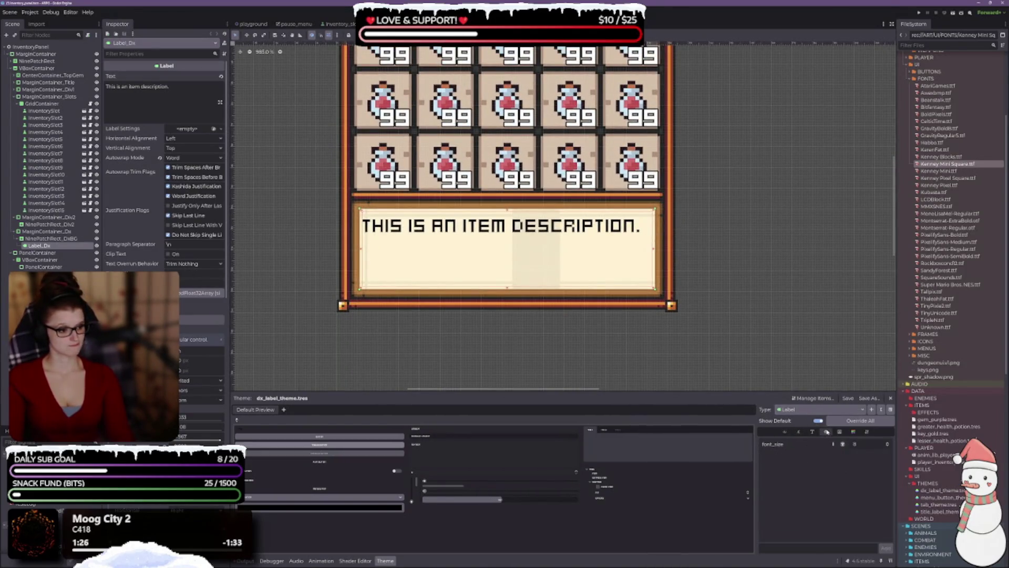
click(888, 444)
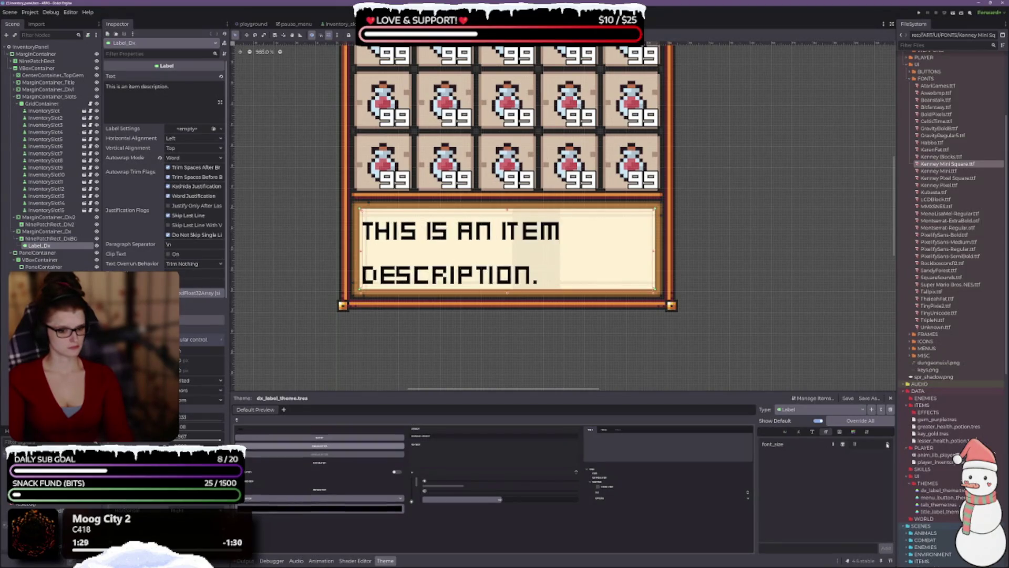
scroll(887, 444, up, 13)
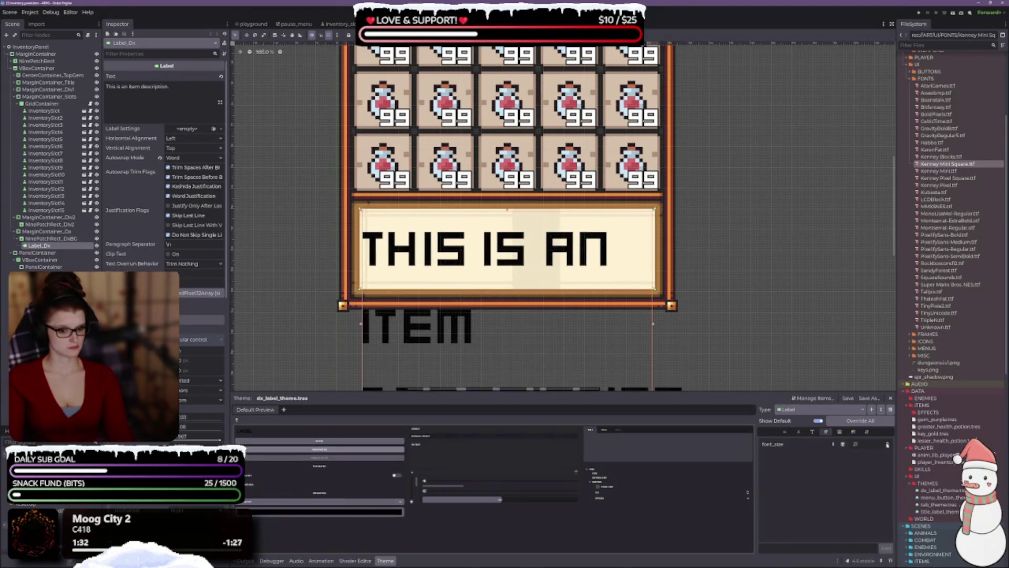
scroll(888, 444, up, 3)
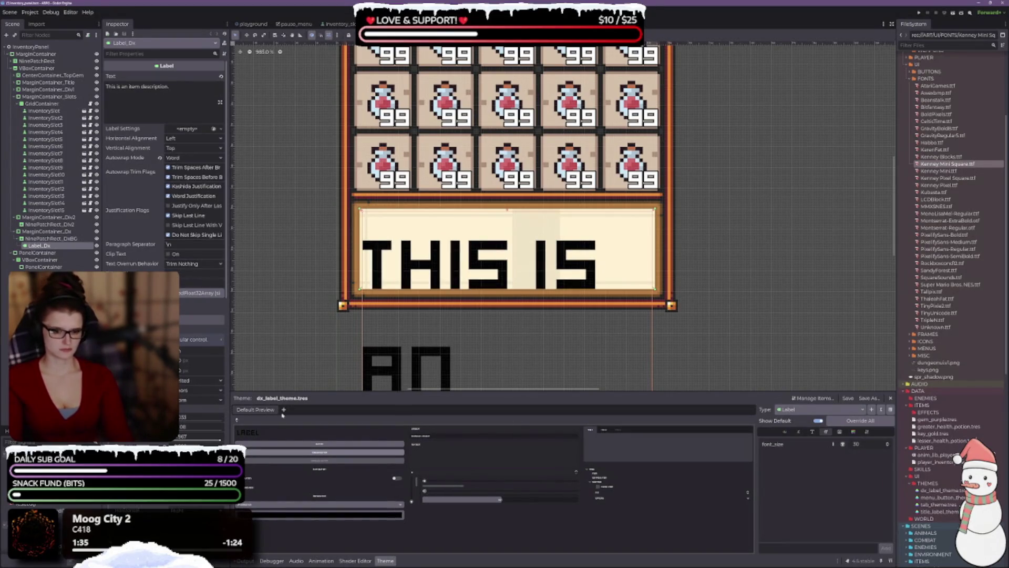
scroll(887, 444, down, 1)
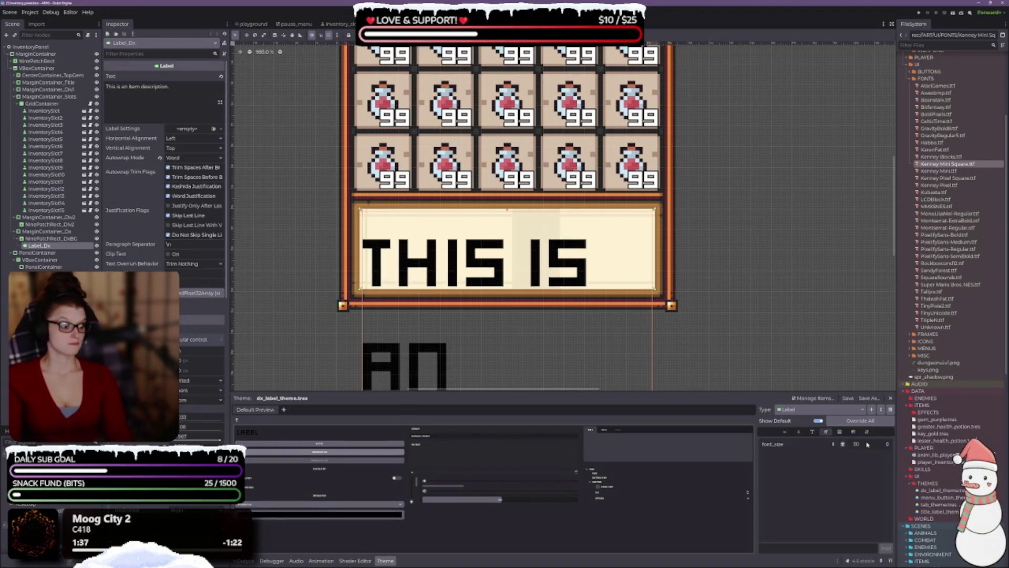
scroll(865, 443, down, 20)
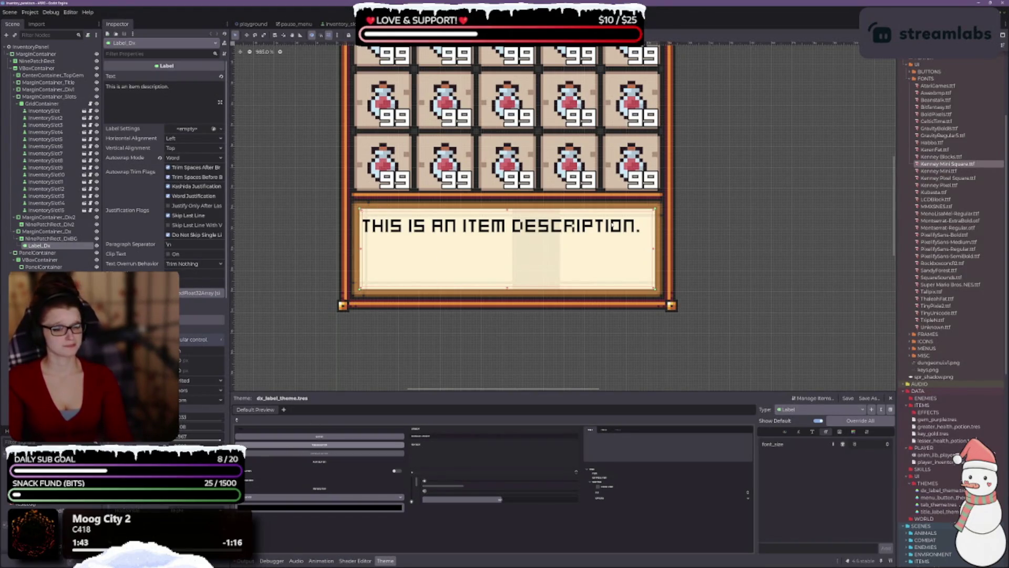
- Return to the Font tab and select the AtariGames font file
click(839, 432)
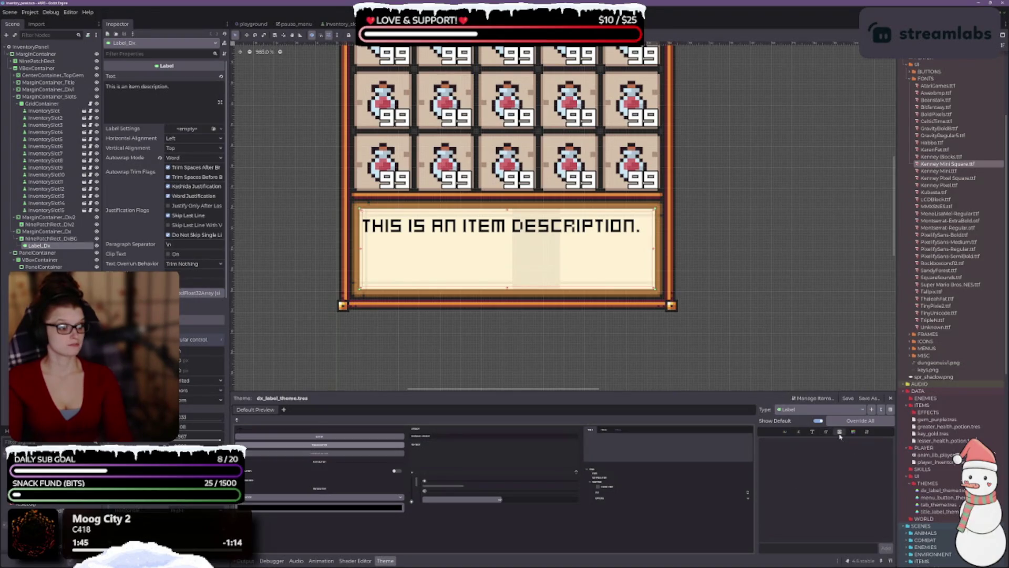
click(812, 432)
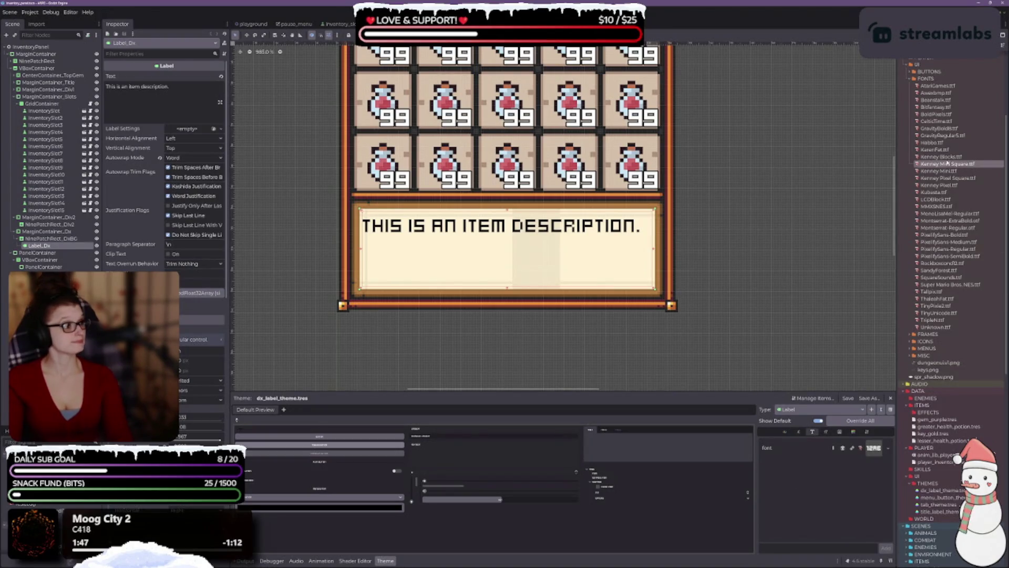
click(936, 86)
scroll(740, 248, down, 2)
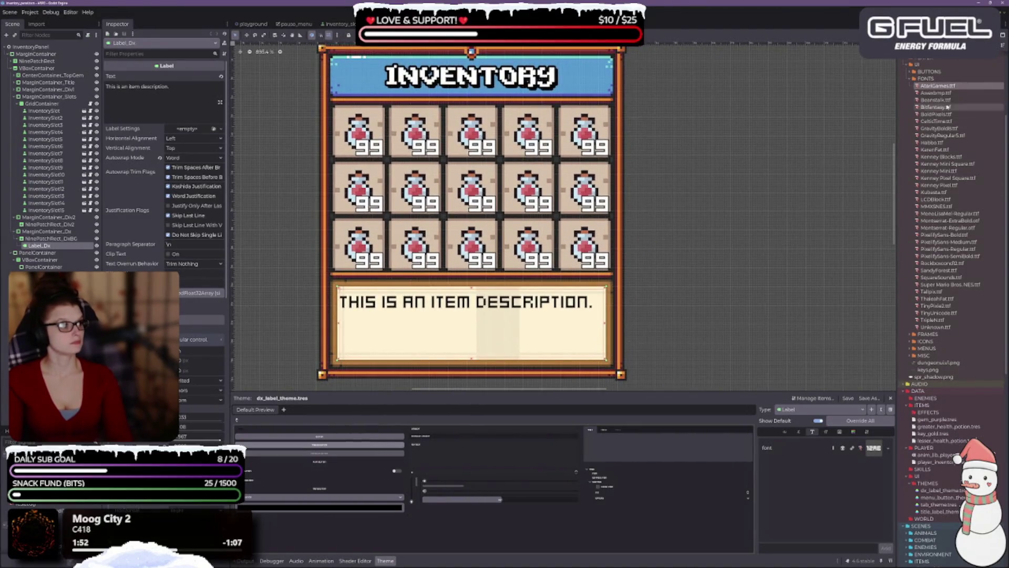
- Try AtariGames and SandyForest as the Label font, then remove the font_size override
mouse_move(936, 86)
mouse_down()
mouse_move(866, 448)
mouse_move(882, 448)
mouse_up()
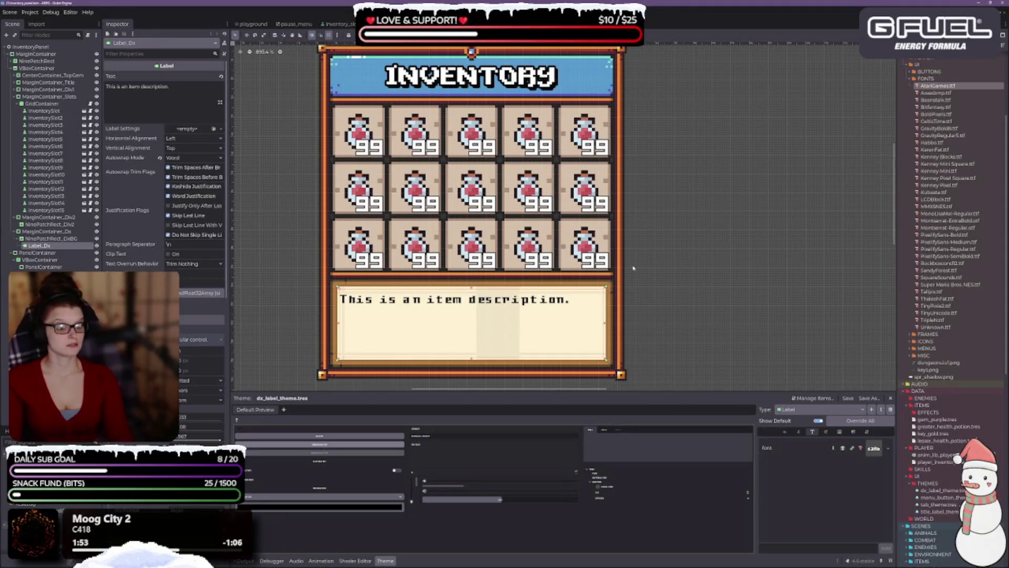
drag(939, 398, 868, 454)
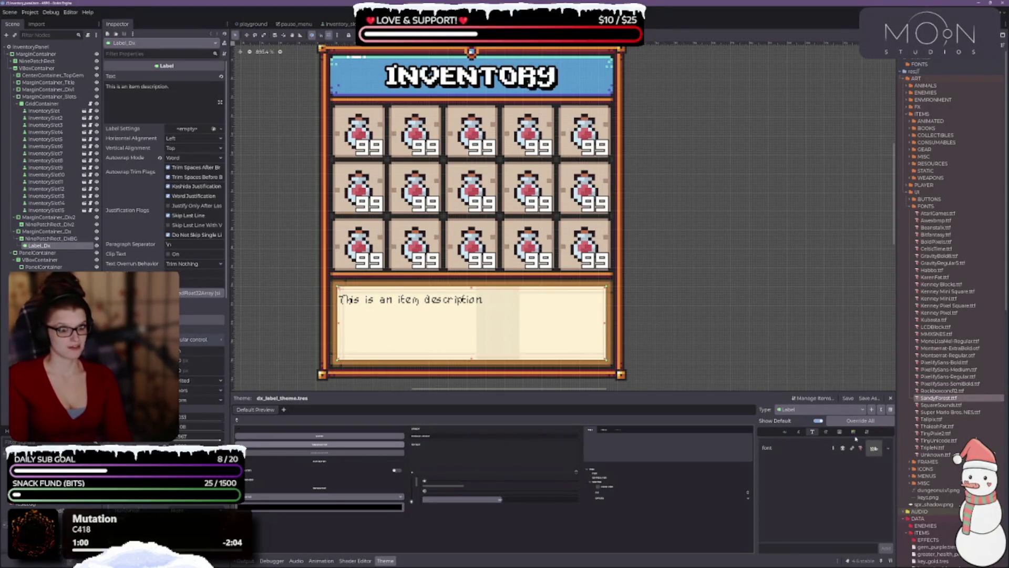
click(826, 432)
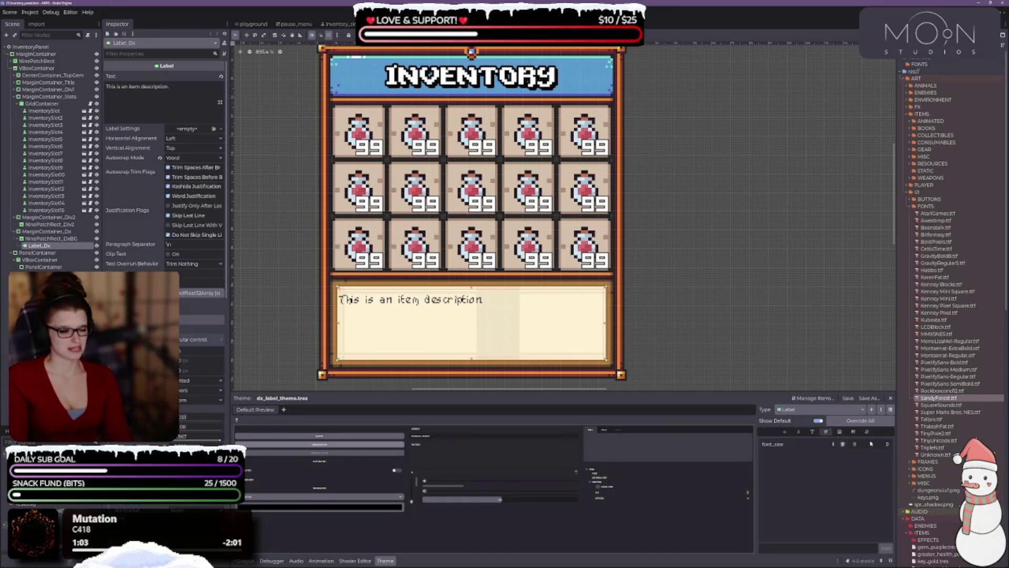
scroll(887, 445, up, 6)
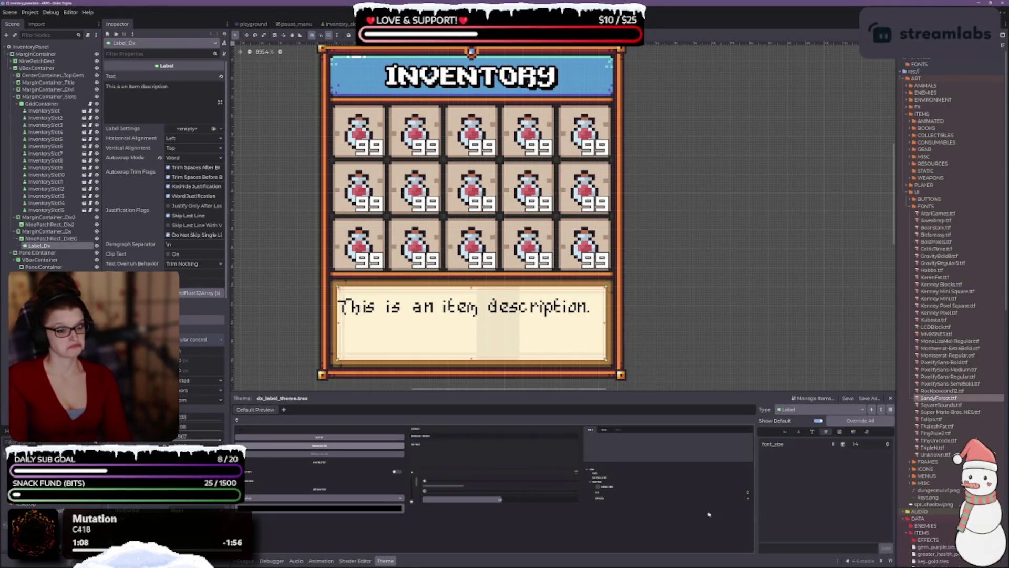
scroll(698, 293, down, 1)
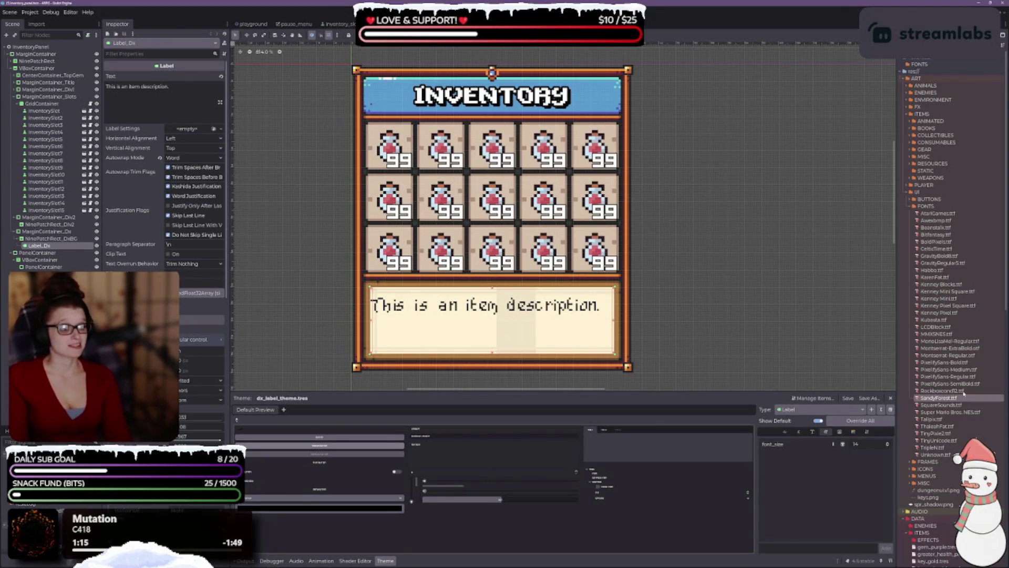
click(887, 445)
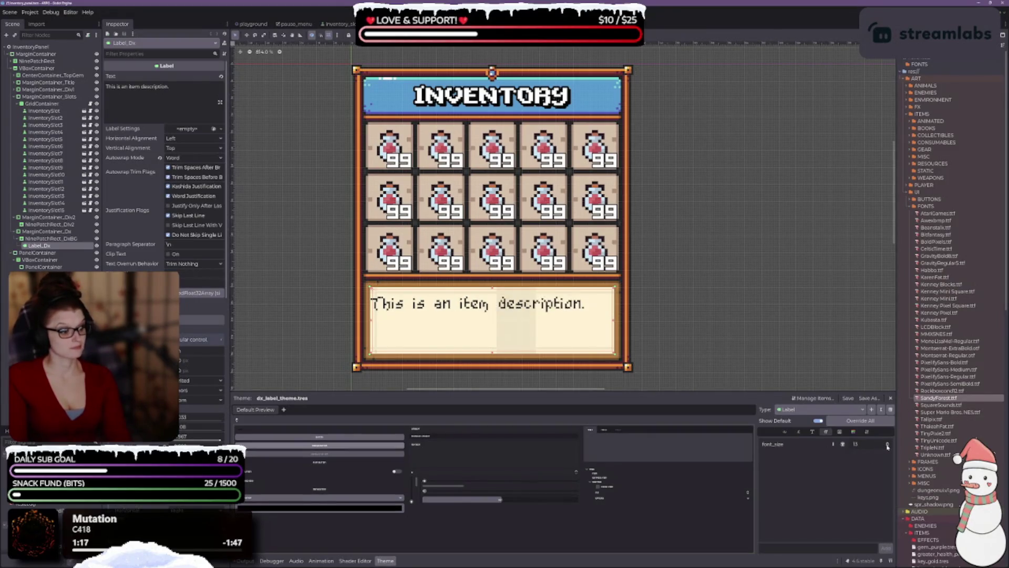
- Try SquareSounds, then apply Super Mario Bros. NES with a reduced font_size
mouse_move(930, 406)
mouse_down()
mouse_move(894, 442)
mouse_move(815, 434)
mouse_move(874, 449)
mouse_up()
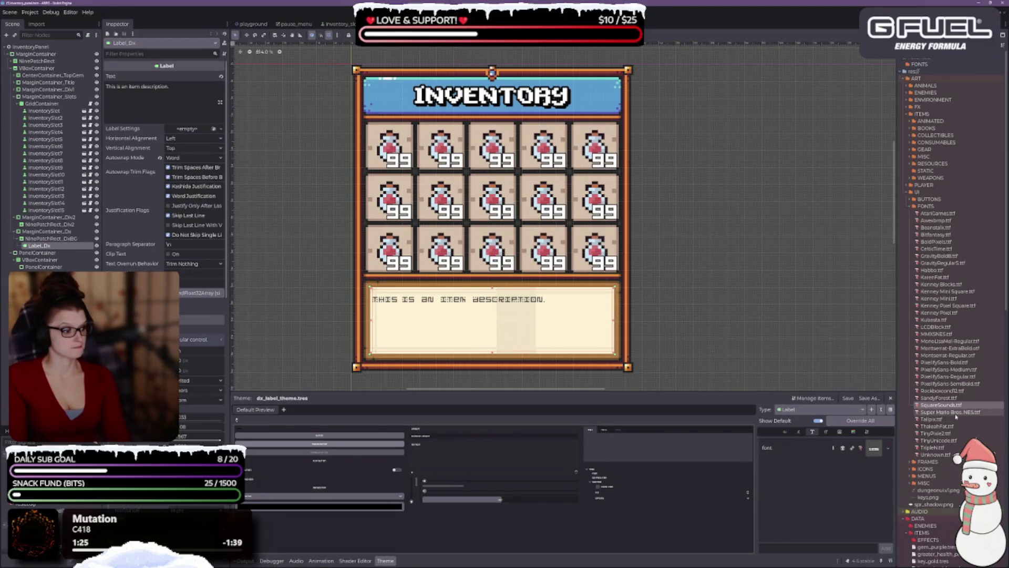
drag(956, 414, 874, 448)
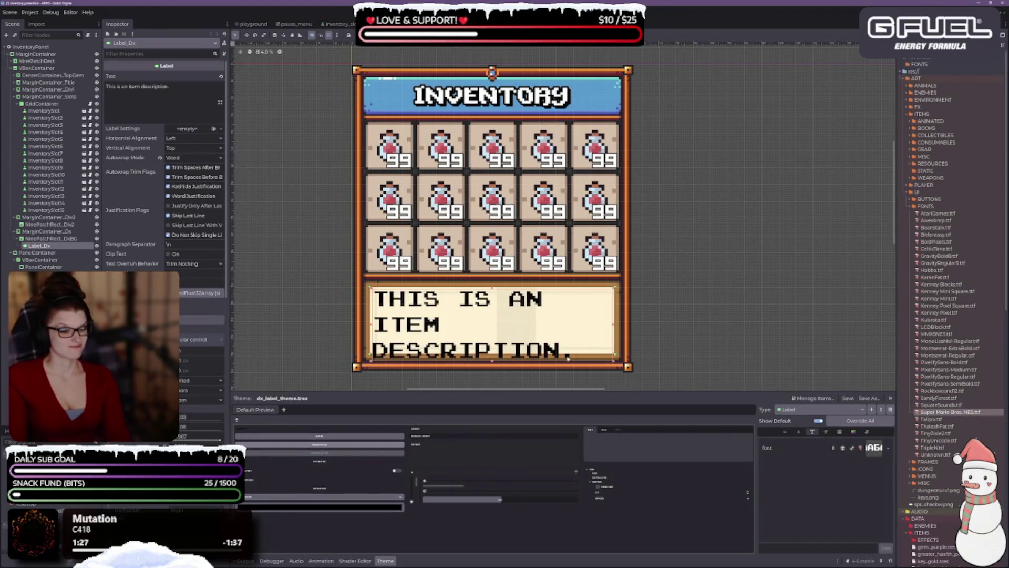
click(826, 432)
click(888, 444)
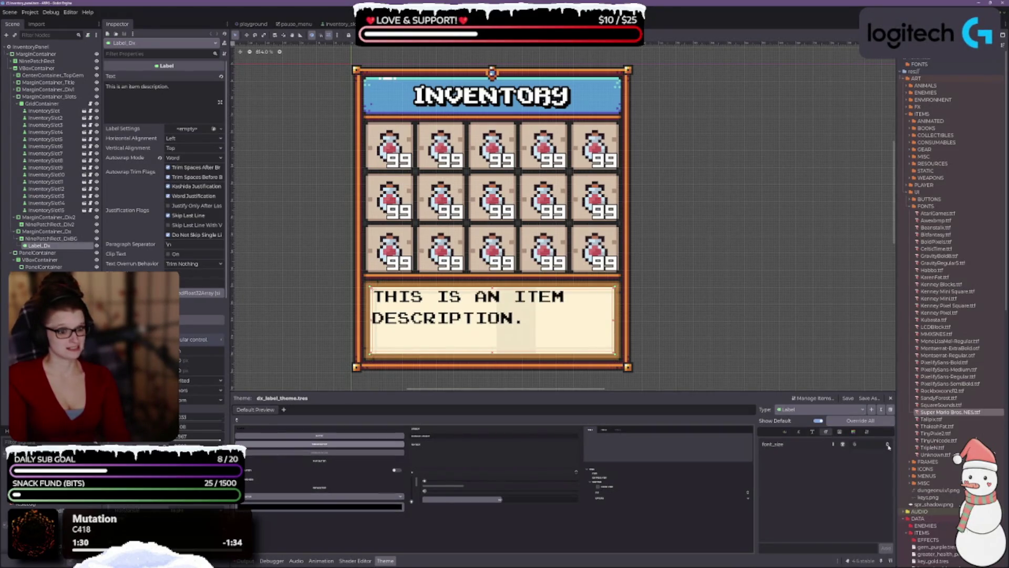
click(888, 446)
click(887, 448)
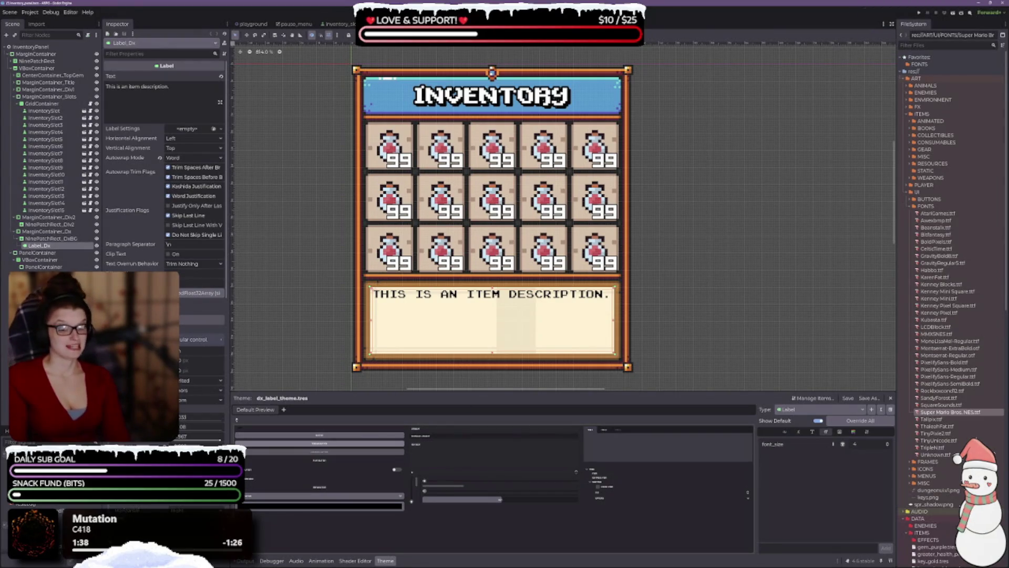
- Try Tallpix and then ThaleahFat as the description font
mouse_move(931, 419)
mouse_down()
mouse_move(873, 446)
mouse_move(818, 432)
mouse_move(869, 460)
mouse_move(875, 453)
mouse_up()
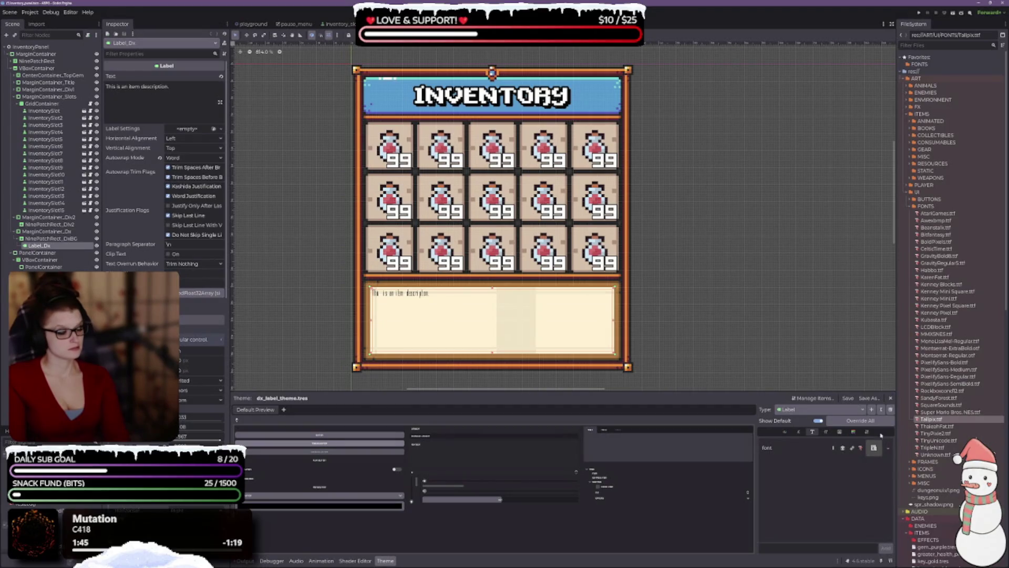
click(827, 432)
scroll(888, 445, up, 6)
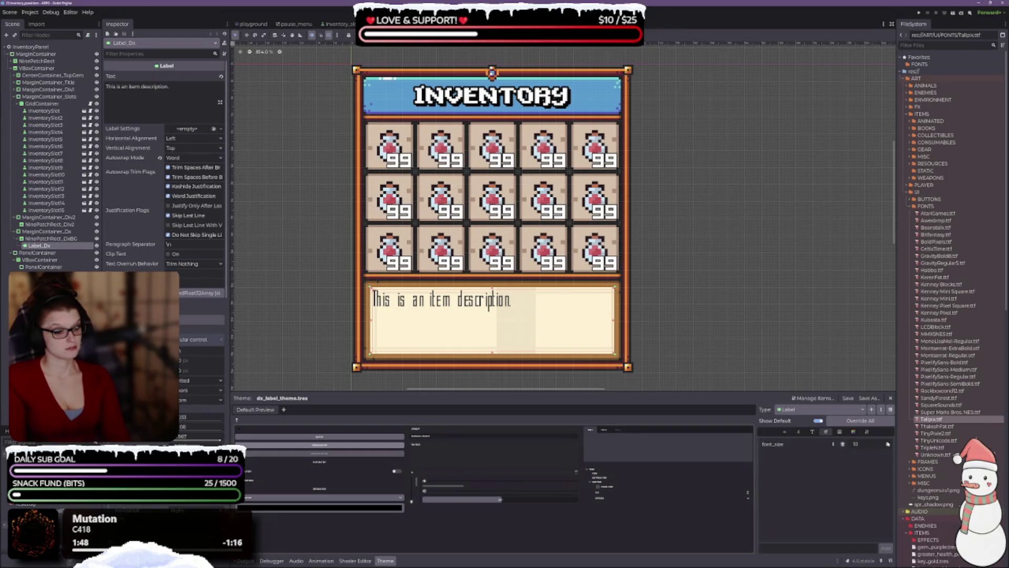
mouse_move(937, 427)
mouse_down()
mouse_move(852, 443)
mouse_move(814, 432)
mouse_move(851, 453)
mouse_move(870, 449)
mouse_up()
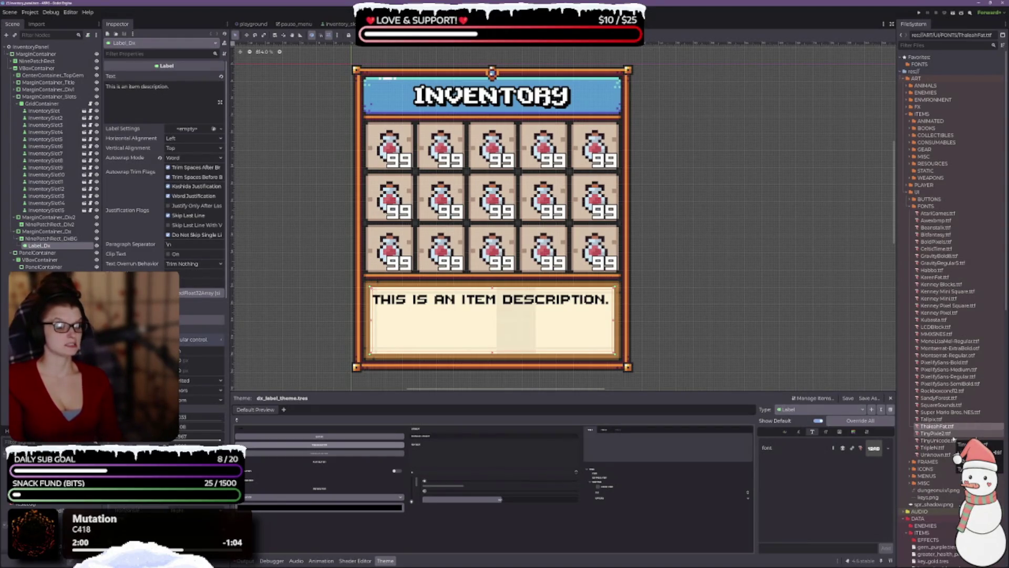
- Apply the TinyPixel2 font and lower the Label font_size to 7
drag(936, 434, 874, 447)
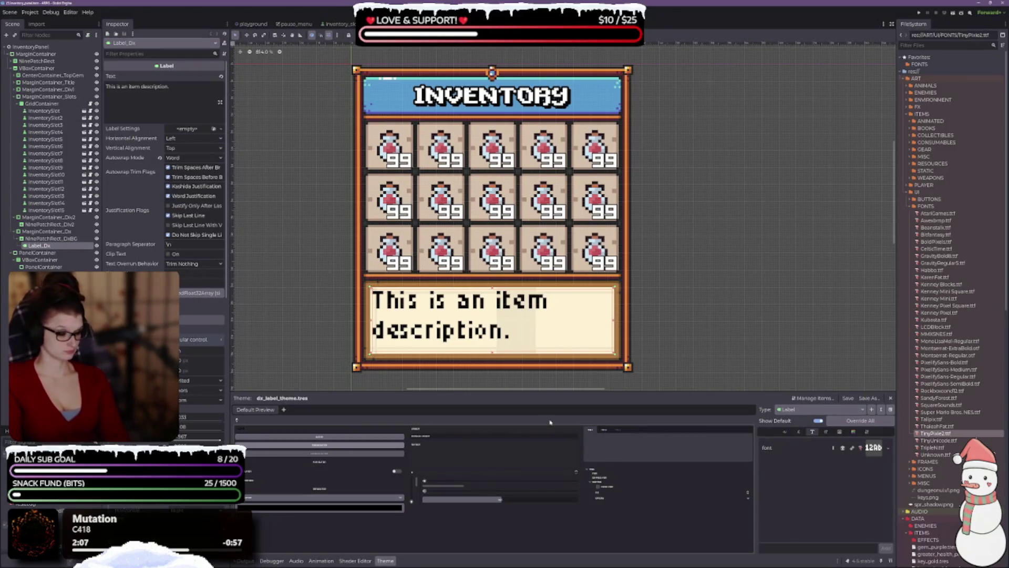
click(826, 432)
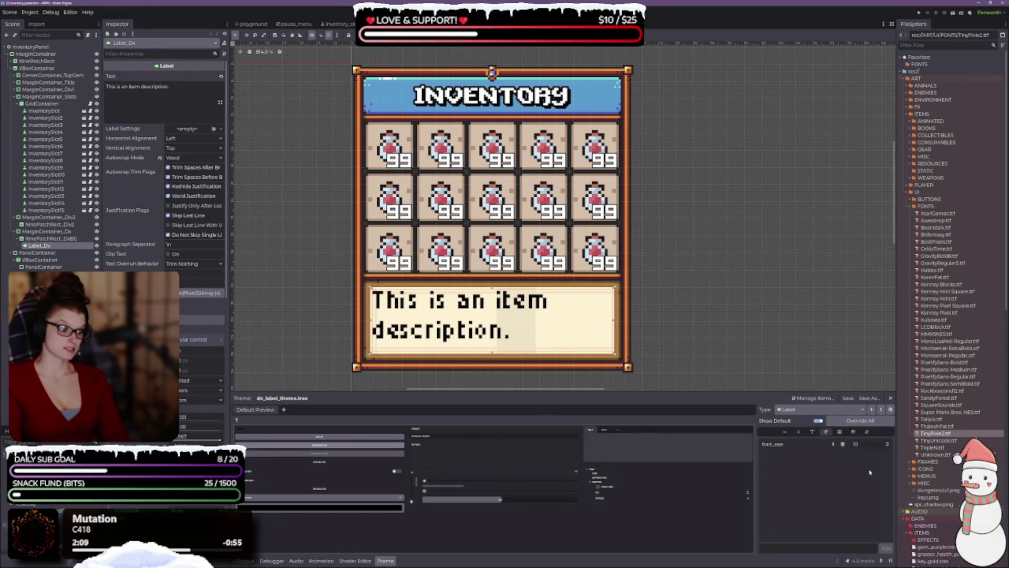
click(891, 447)
click(888, 446)
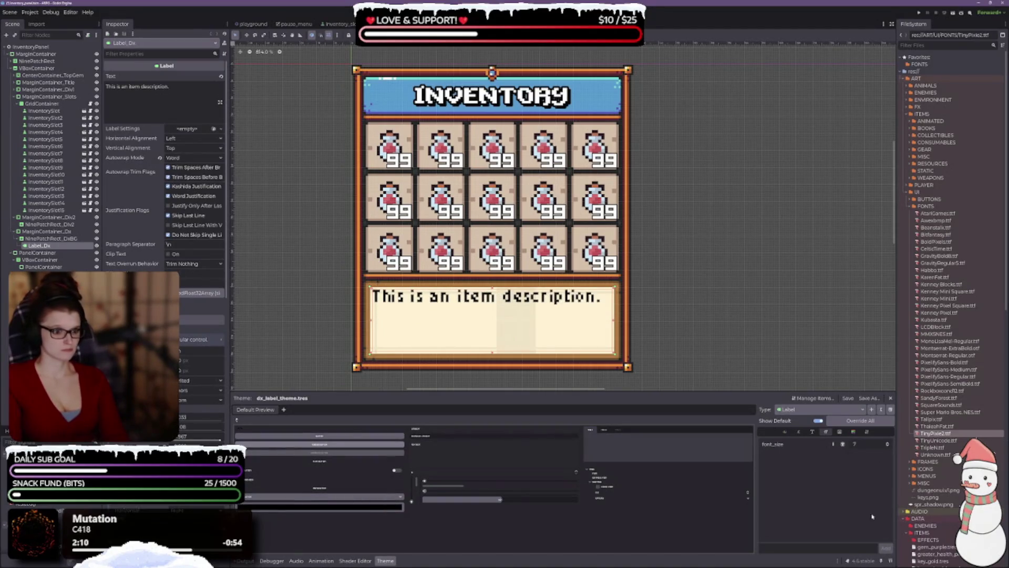
click(952, 427)
right_click(953, 428)
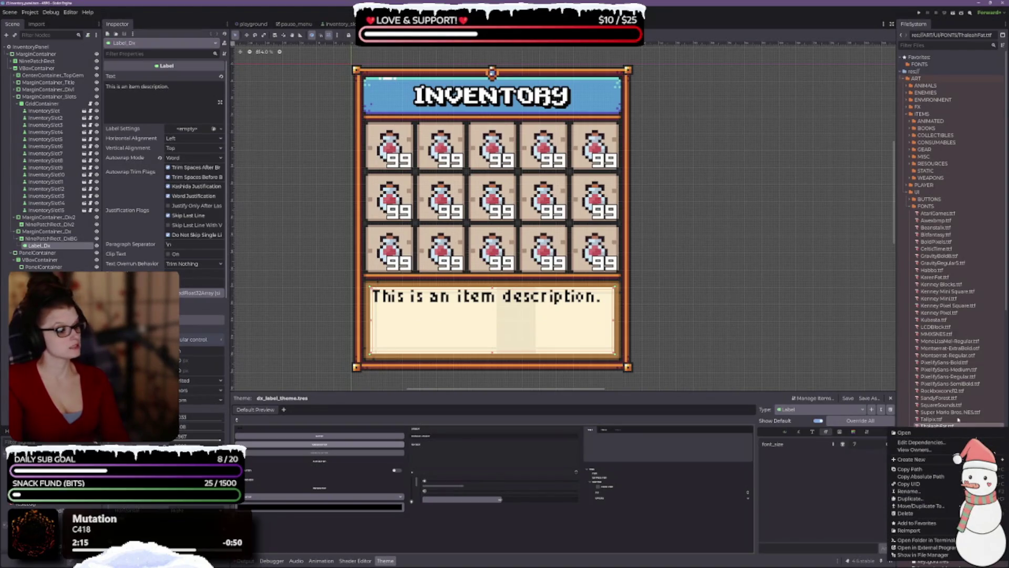
- Add ThaleahFat.ttf and KarenFat.ttf to favourites and apply KarenFat as the Label font
click(918, 523)
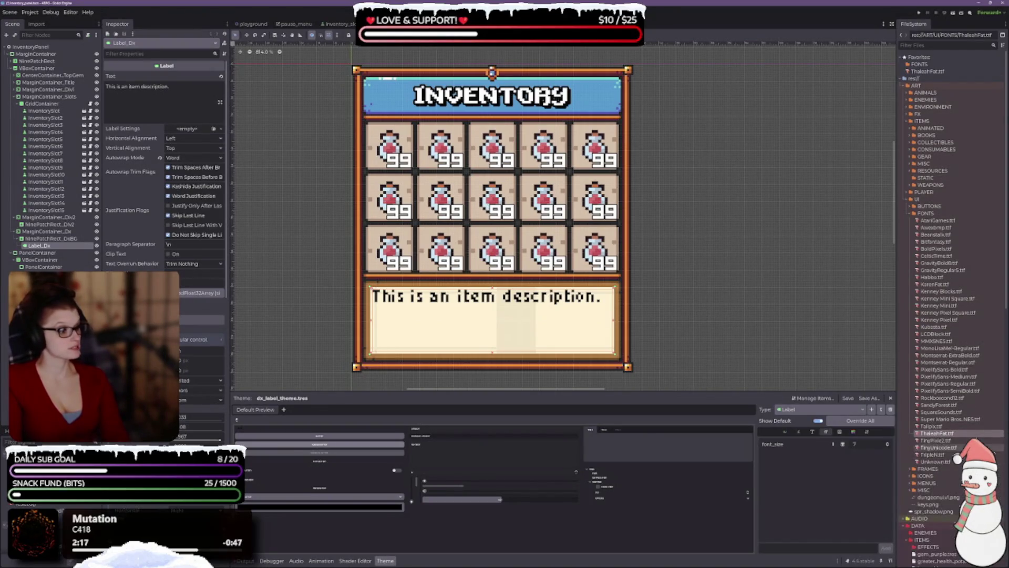
click(936, 284)
right_click(934, 284)
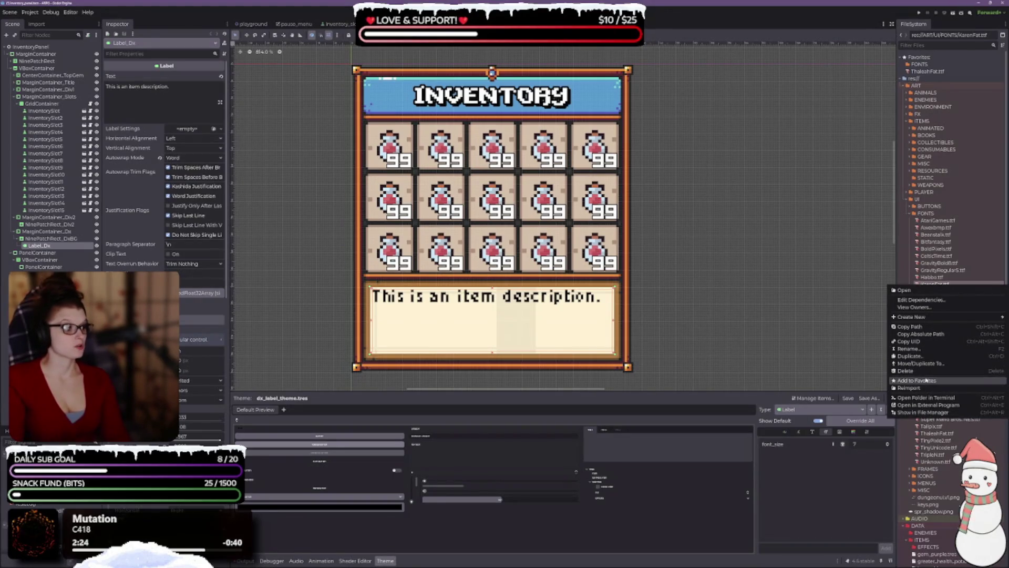
click(926, 380)
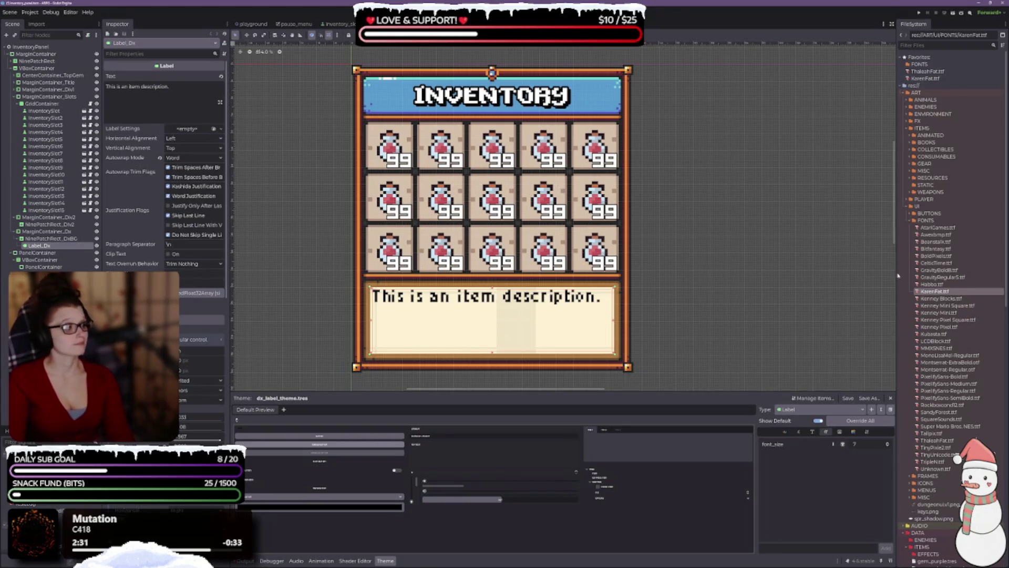
click(813, 431)
mouse_move(934, 291)
mouse_down()
mouse_move(915, 368)
mouse_move(860, 443)
mouse_move(870, 448)
mouse_up()
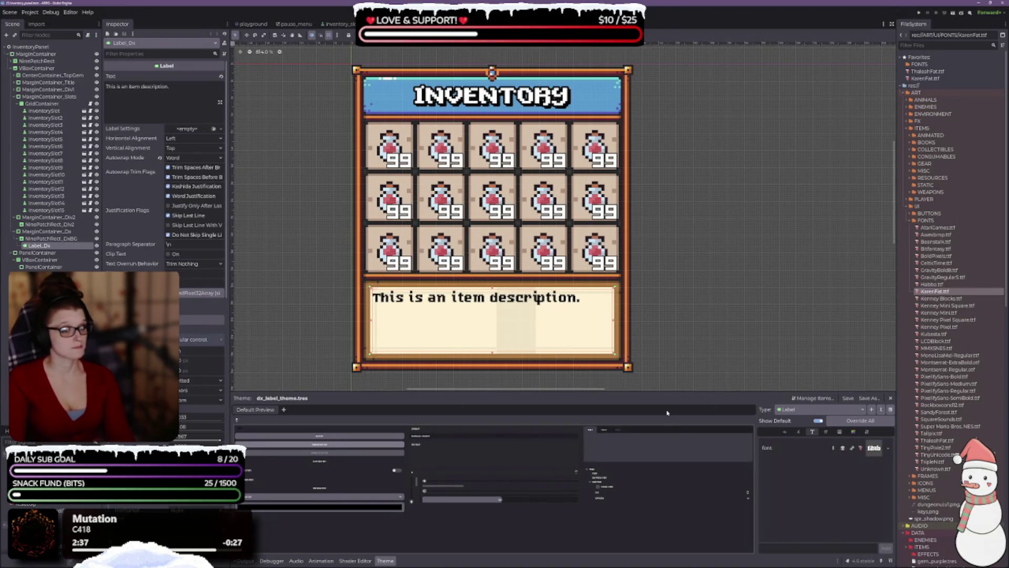
- Try AtariGames, TinyPixie2 and TinyUnicode as the description Label font
click(927, 230)
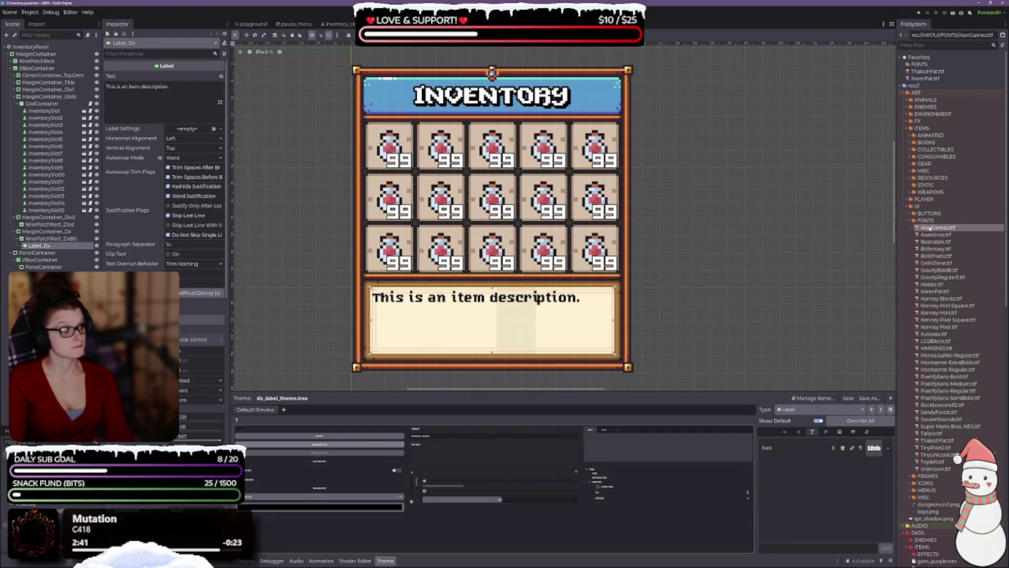
scroll(954, 376, down, 3)
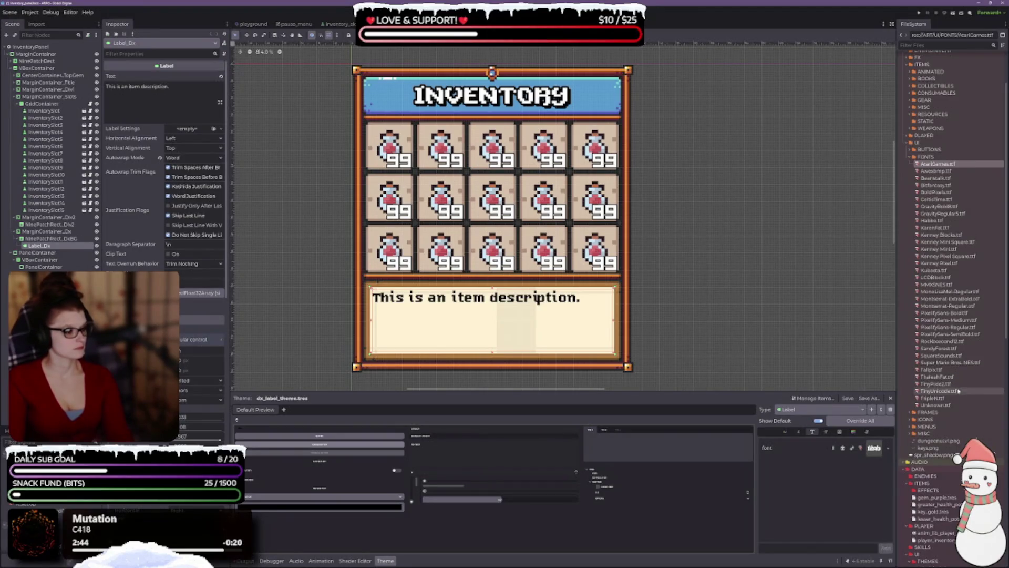
click(933, 384)
drag(932, 387, 873, 447)
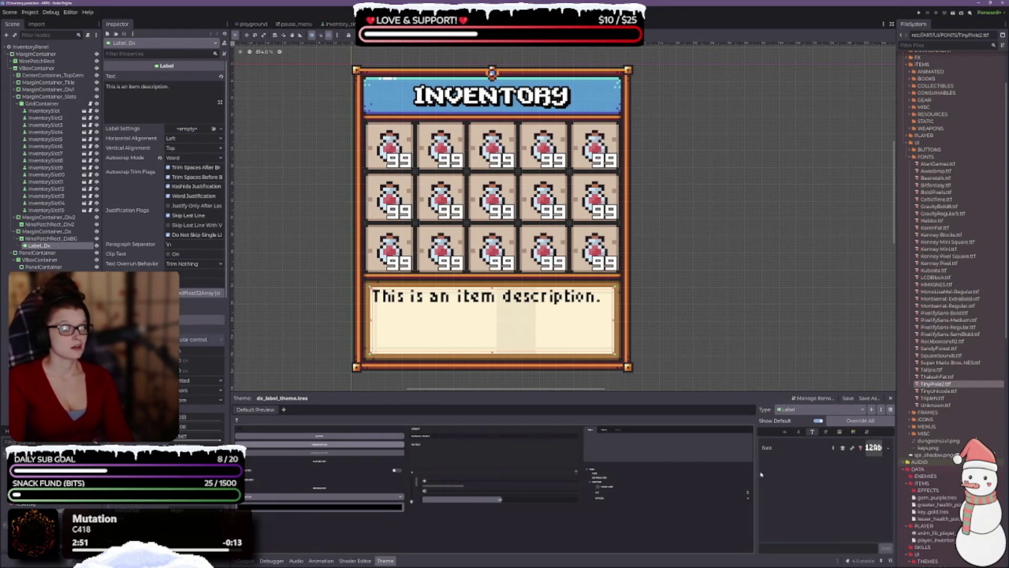
drag(938, 391, 864, 445)
- Add a font_size override of 14 and switch the Label font to TripleN
click(826, 432)
click(887, 445)
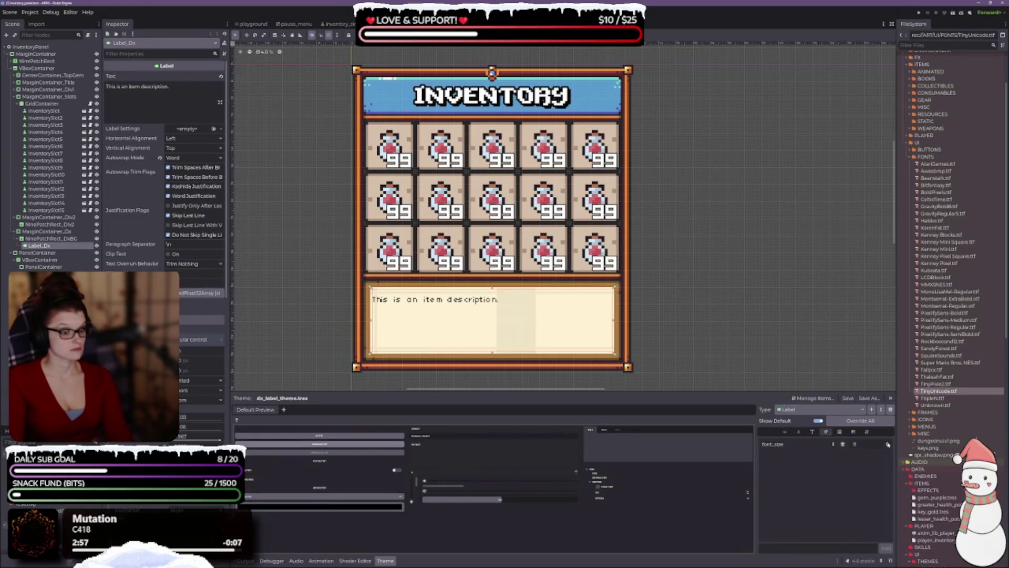
click(888, 444)
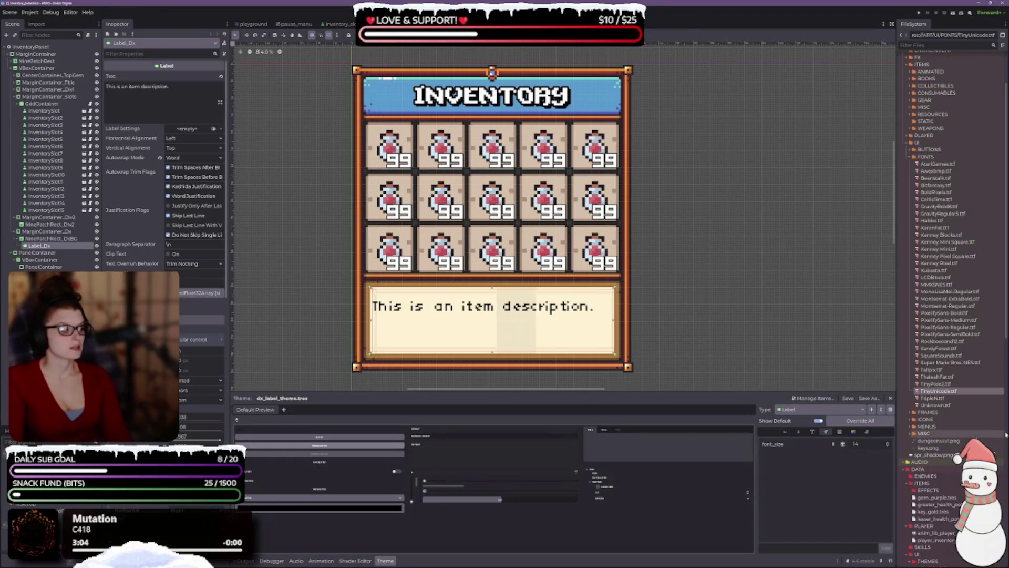
click(813, 431)
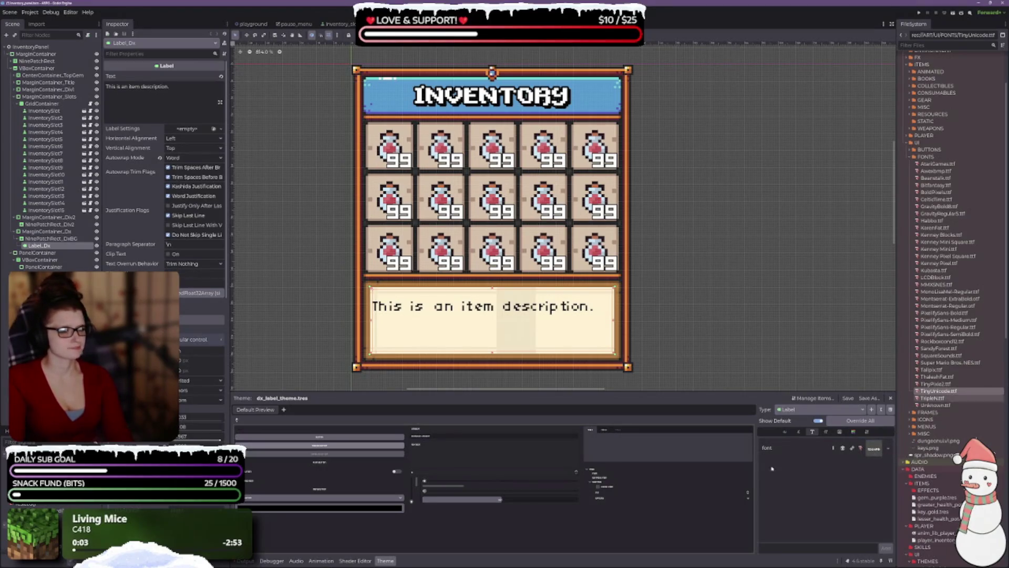
drag(932, 398, 874, 448)
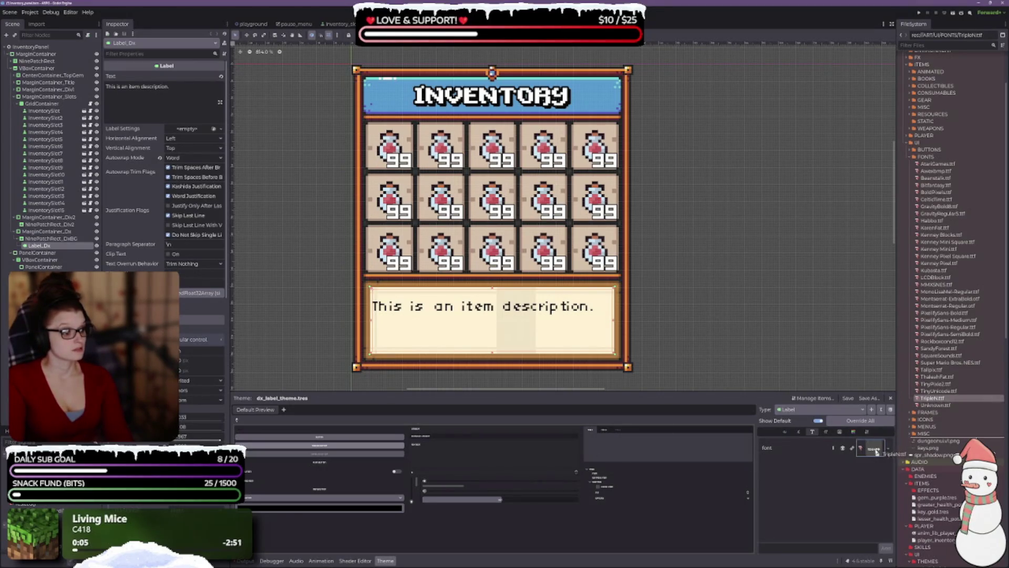
- Apply Unknown.ttf, then ThaleahFat, as the Label font
click(826, 431)
scroll(888, 446, down, 5)
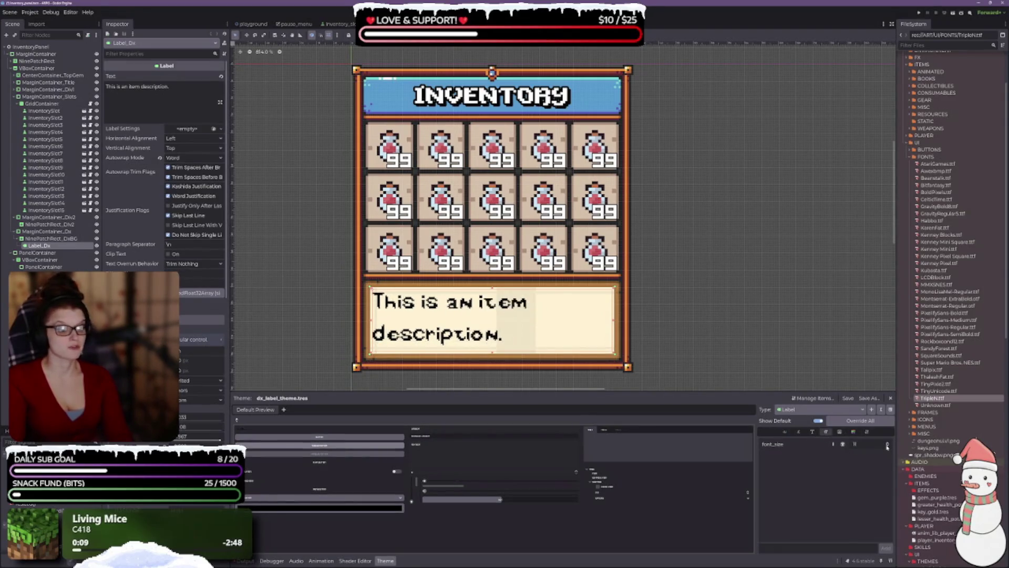
scroll(888, 446, down, 2)
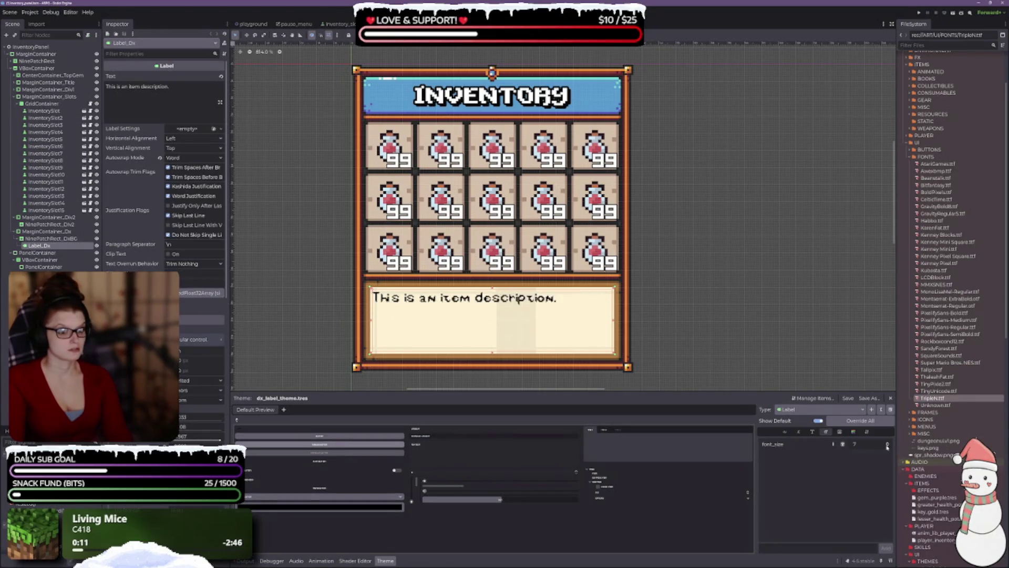
click(932, 406)
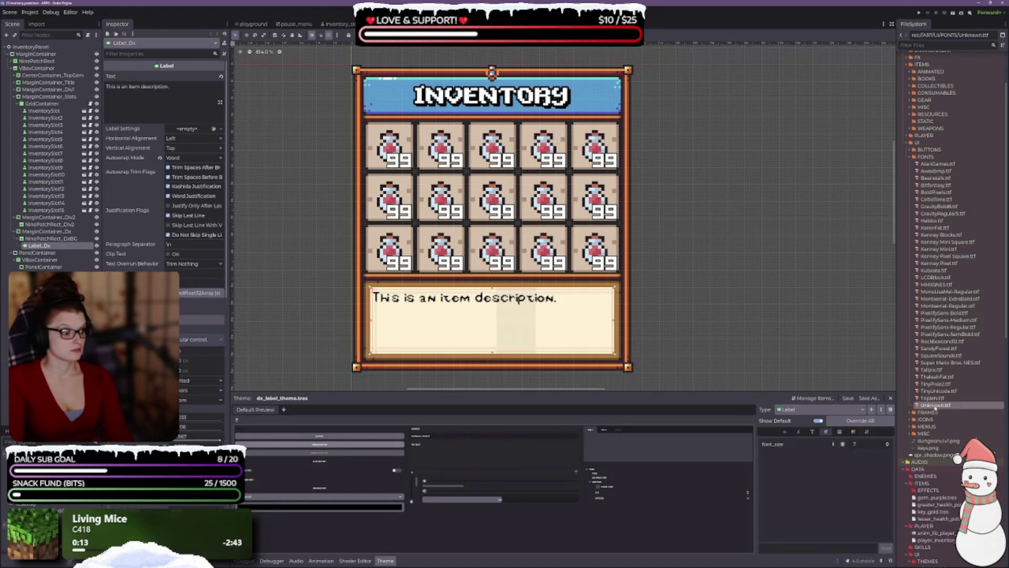
click(812, 432)
drag(932, 405, 864, 453)
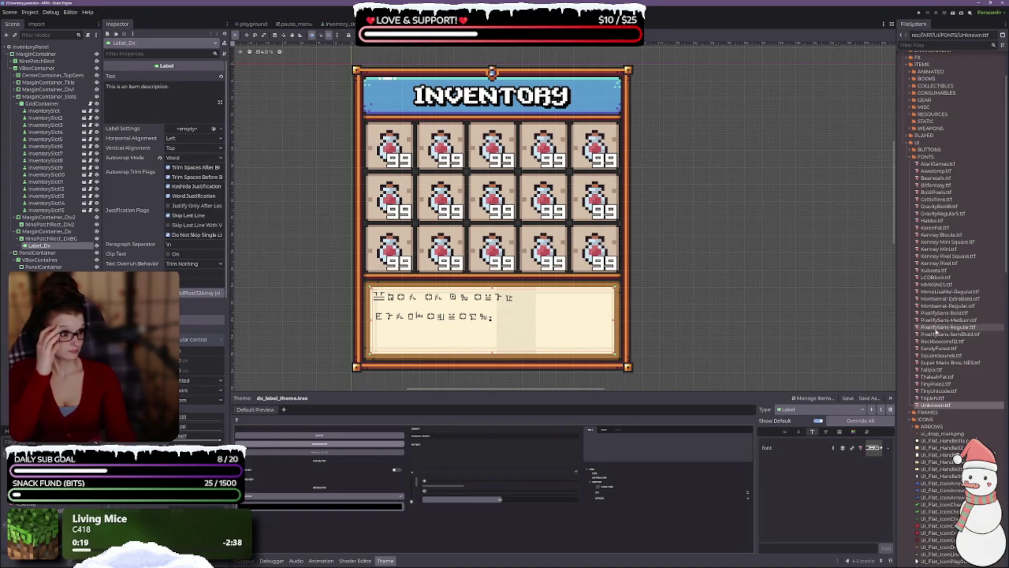
scroll(971, 279, up, 3)
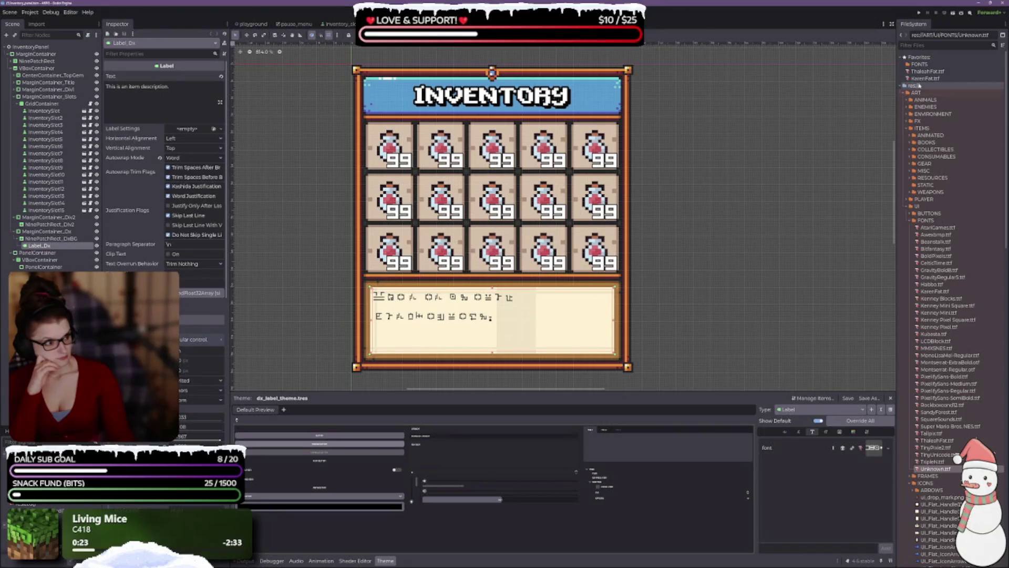
mouse_move(928, 71)
mouse_down()
mouse_move(852, 414)
mouse_move(873, 447)
mouse_up()
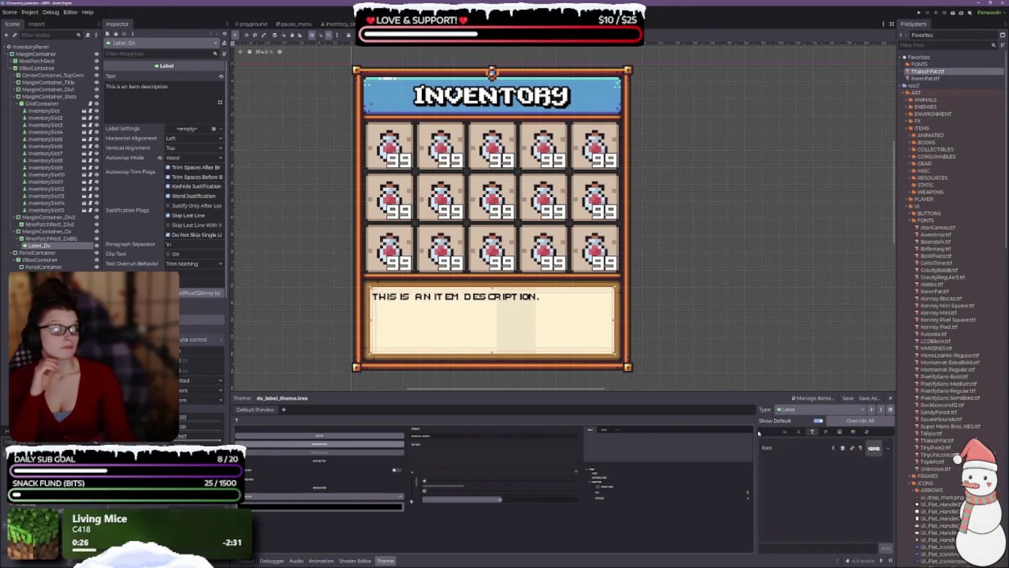
- Set the font_size override to 10 and apply KarenFat as the Label font
click(827, 432)
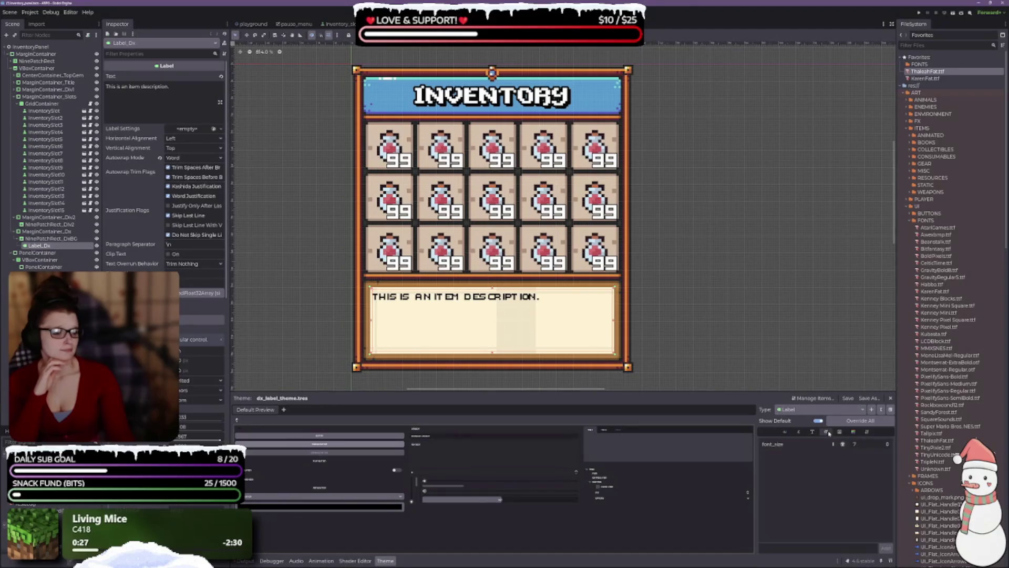
click(887, 444)
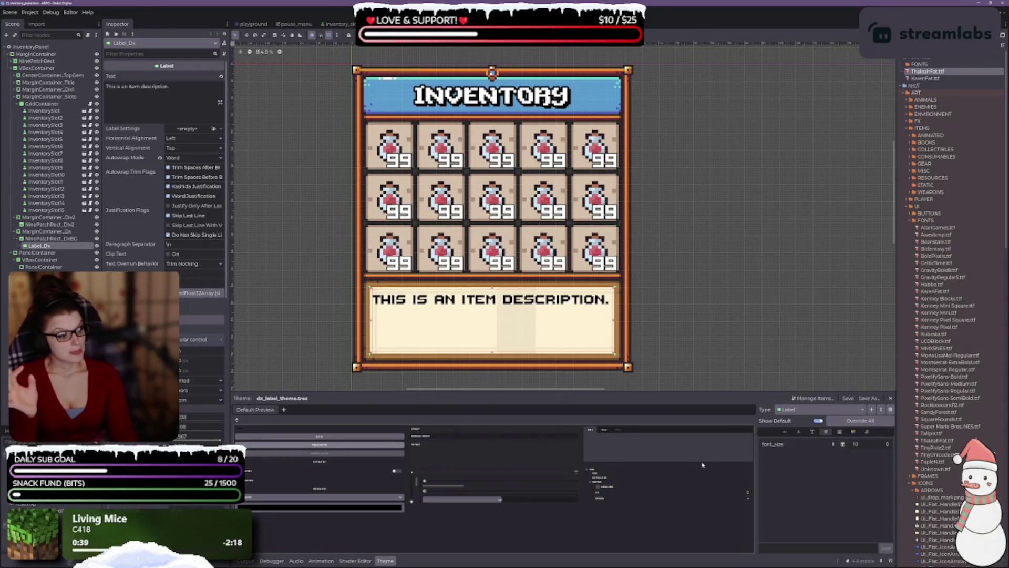
mouse_move(930, 78)
mouse_down()
mouse_move(845, 333)
mouse_move(824, 456)
mouse_move(851, 443)
mouse_move(812, 433)
mouse_move(876, 452)
mouse_up()
- Adjust the KarenFat font size to 7 so the description fits on one line
click(826, 431)
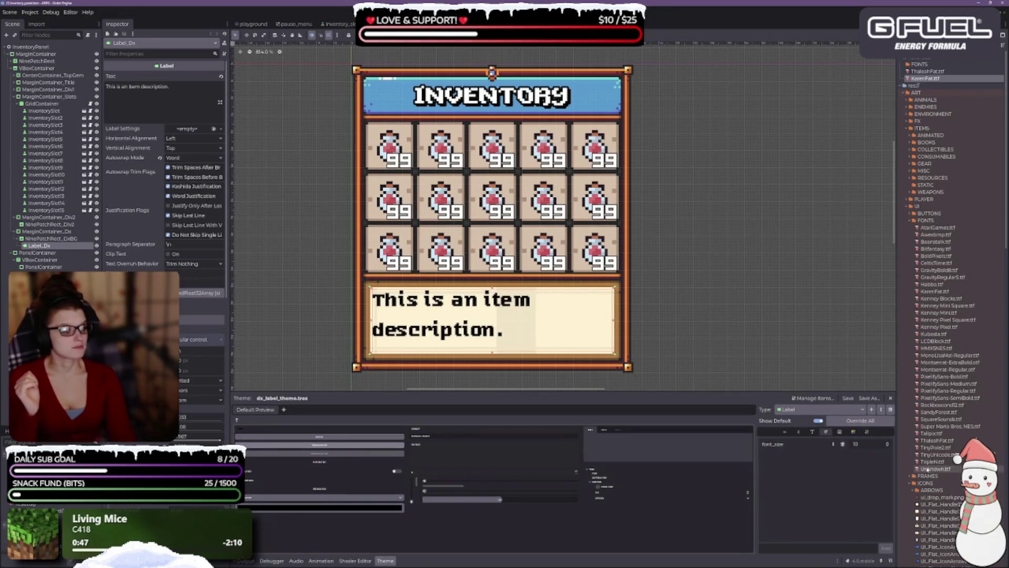
click(888, 446)
click(888, 446)
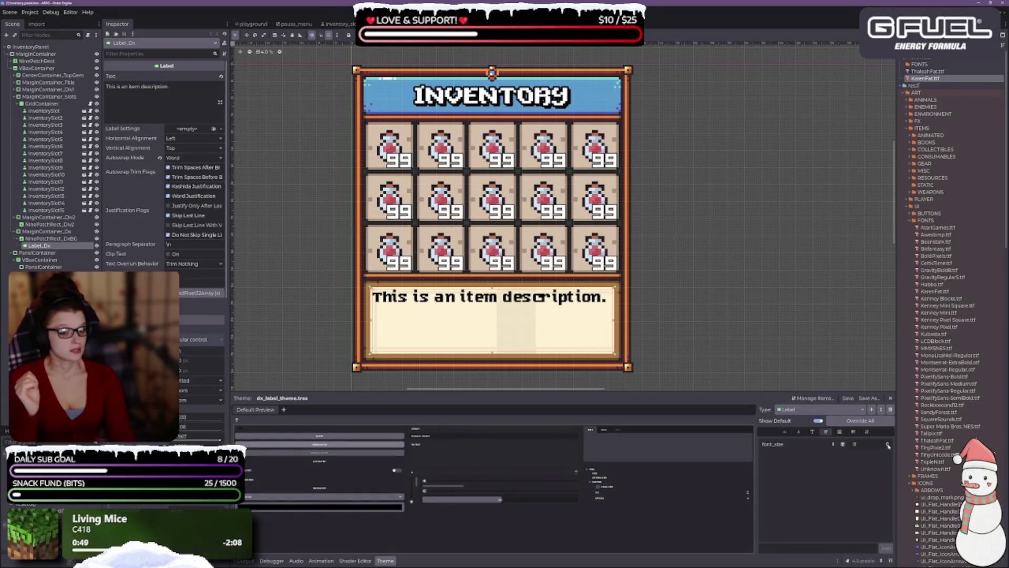
click(888, 445)
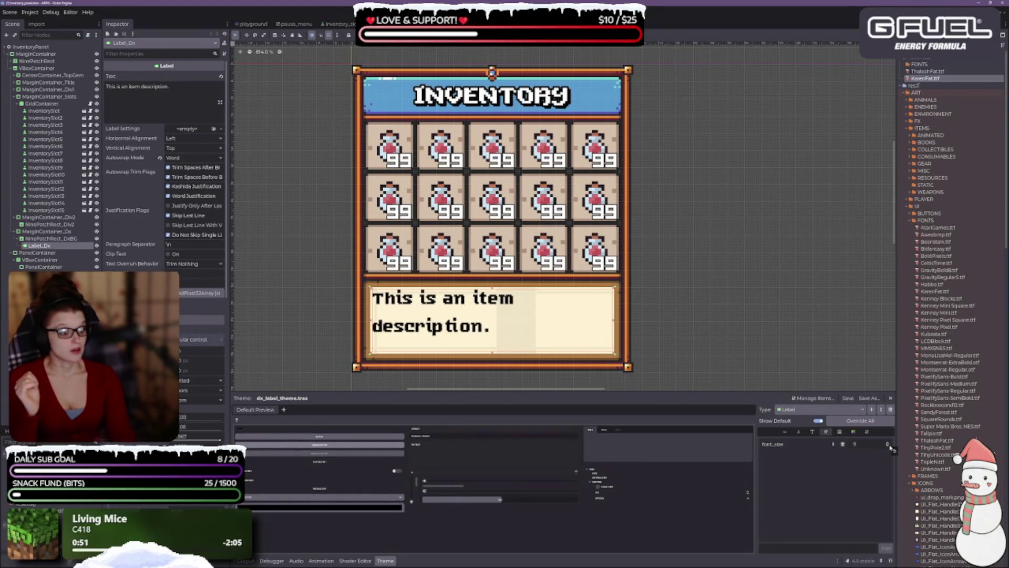
click(887, 445)
click(888, 446)
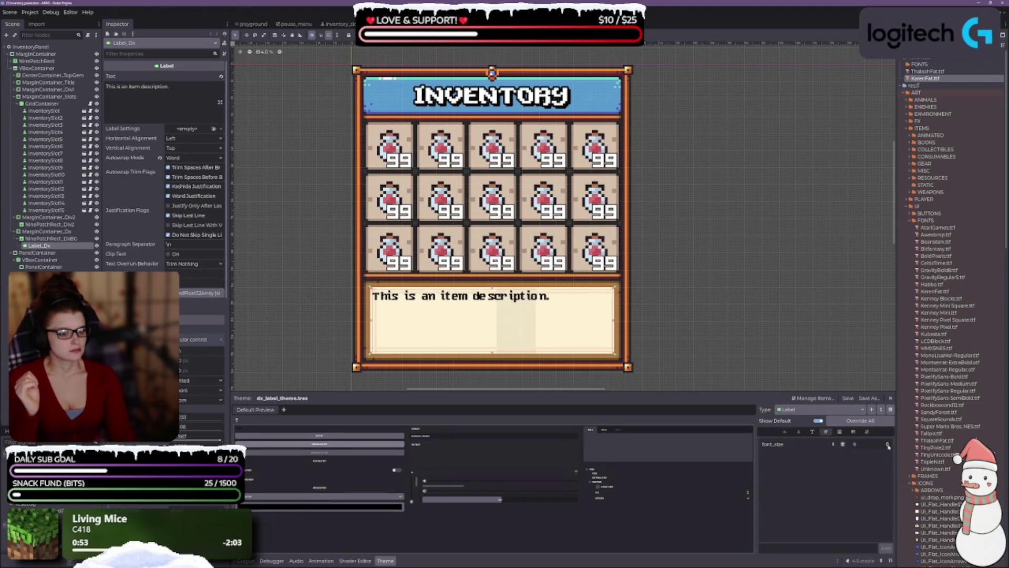
click(888, 445)
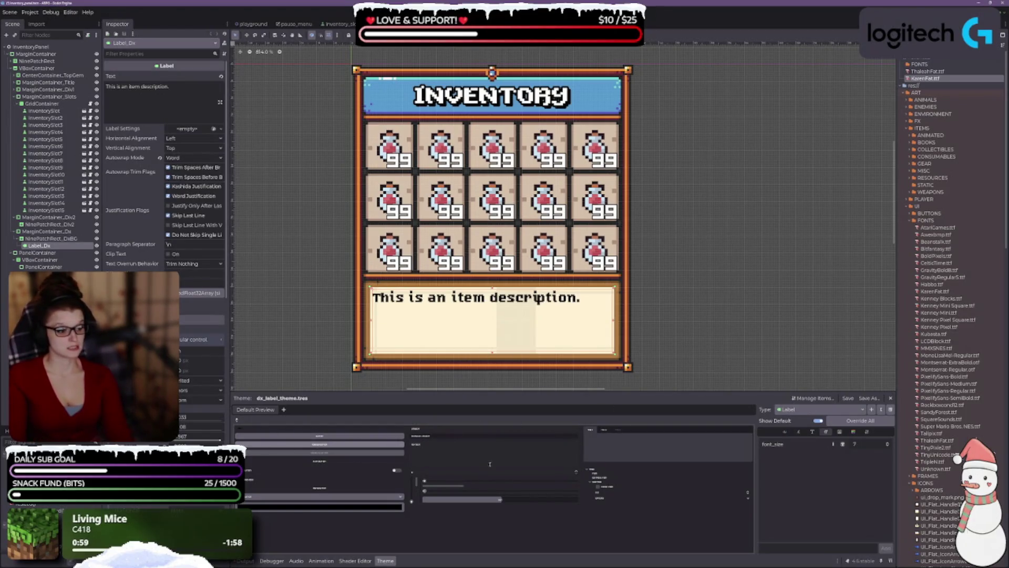
click(785, 431)
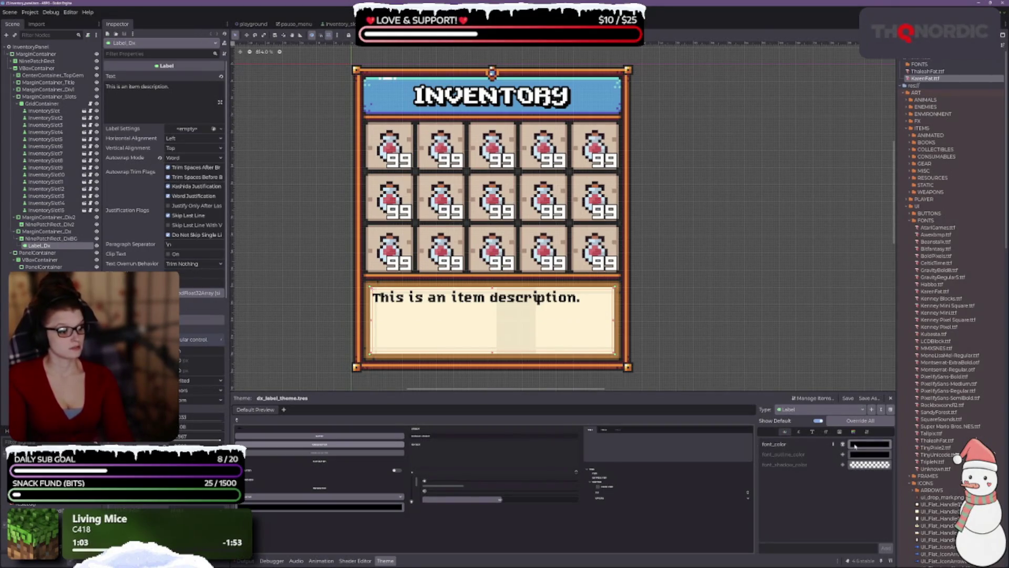
- Try a white font colour and an outline size of 2, then remove the outline override
click(870, 444)
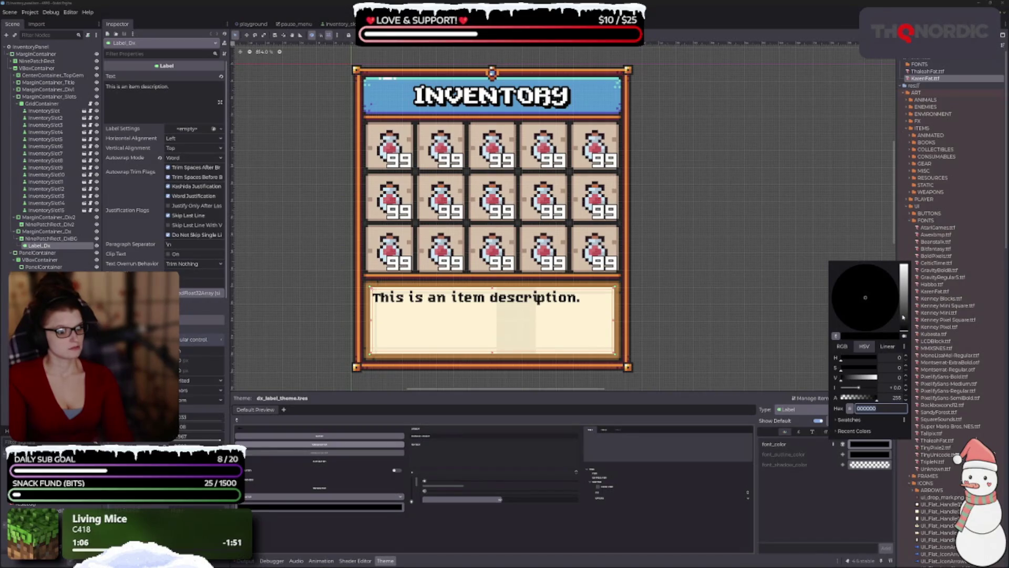
drag(903, 316, 902, 266)
key(Escape)
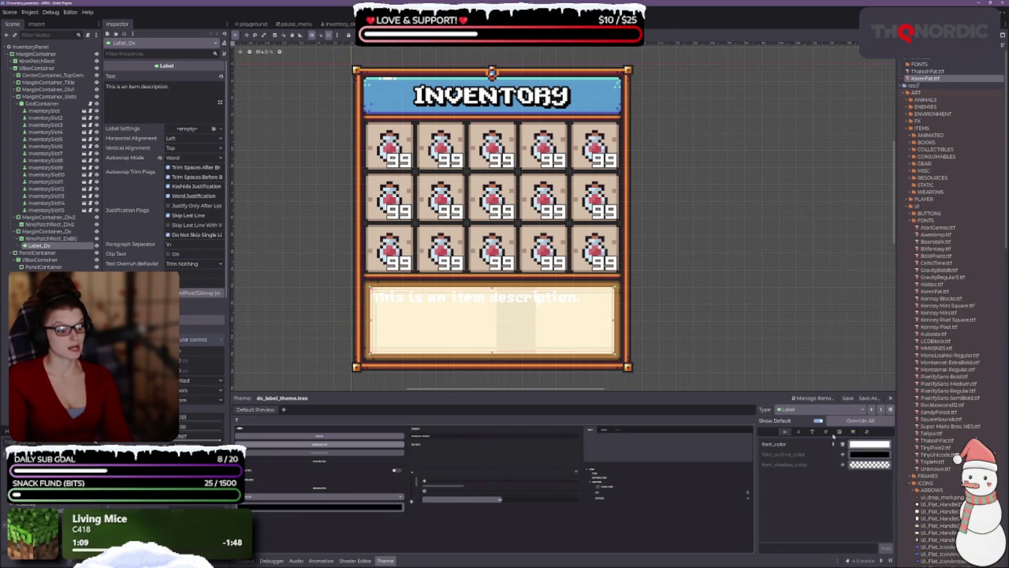
click(799, 432)
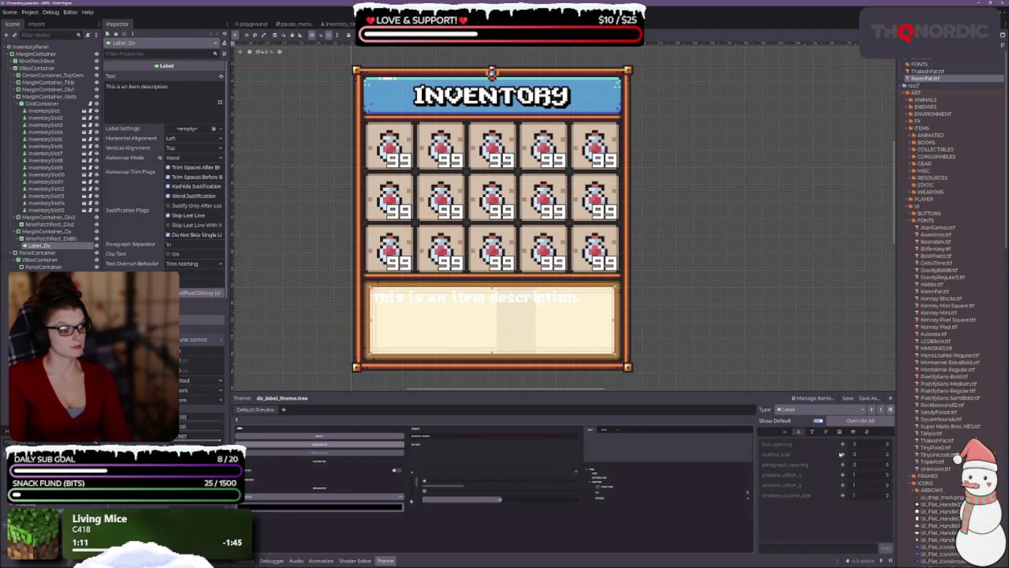
click(894, 455)
click(888, 453)
click(888, 453)
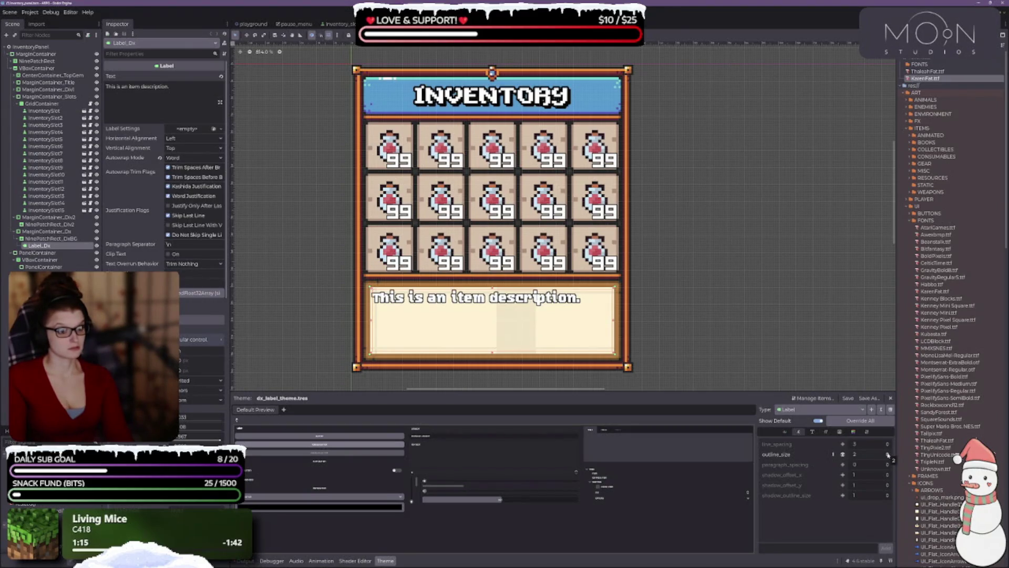
click(843, 454)
- Replace the Label font colour override with black (000000)
click(785, 432)
click(843, 443)
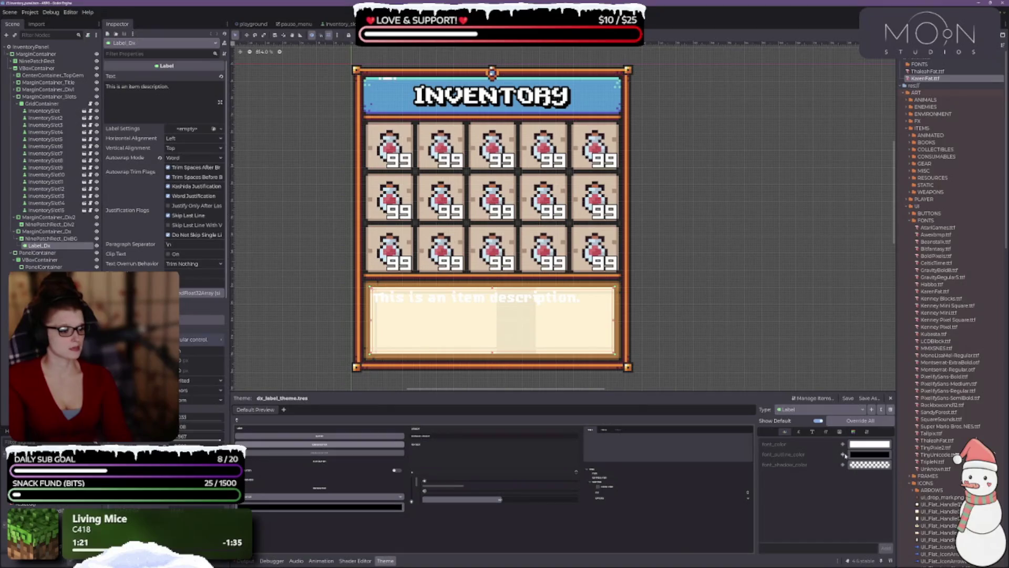
click(870, 444)
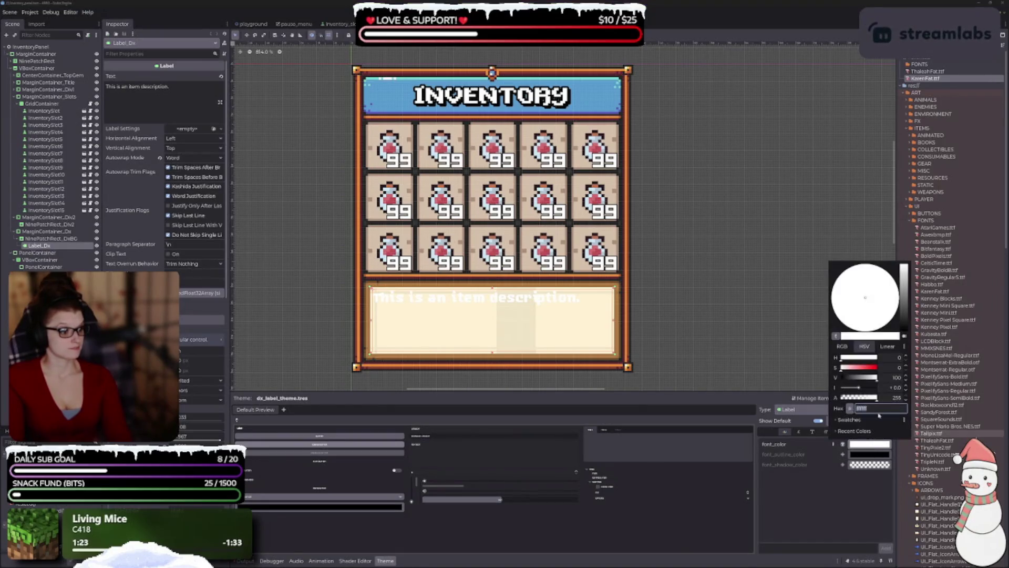
drag(911, 323, 908, 350)
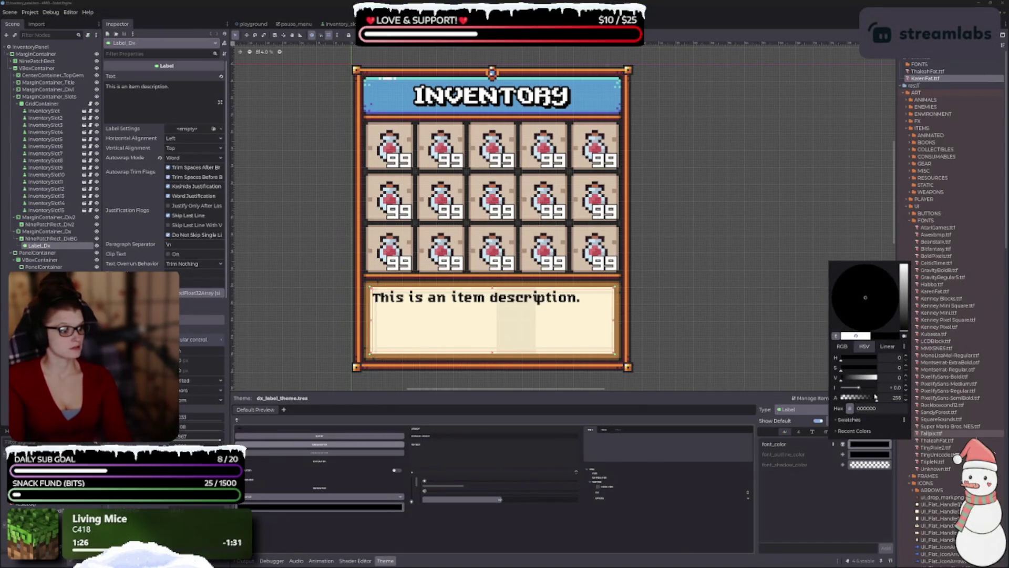
click(792, 489)
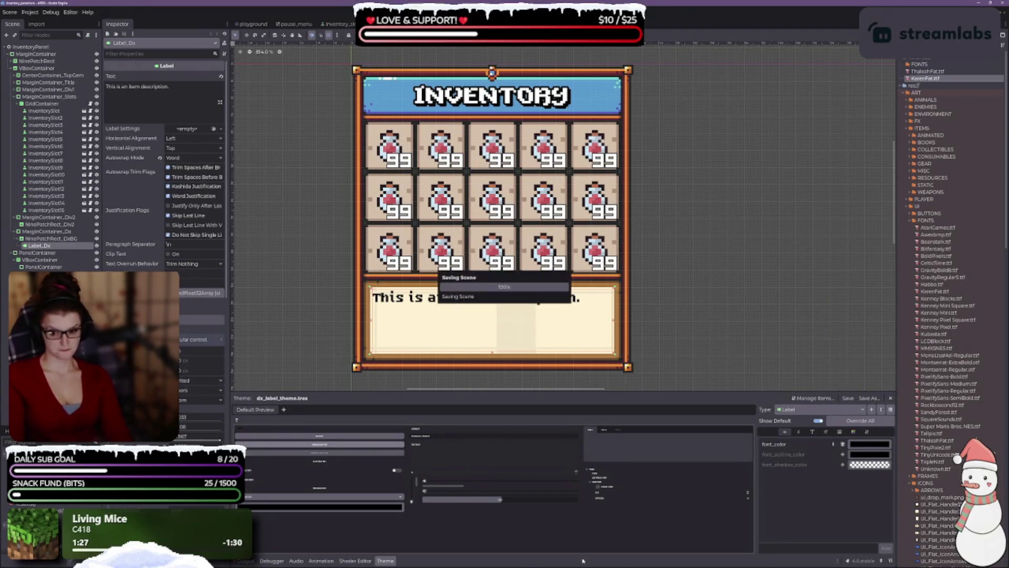
scroll(734, 389, down, 3)
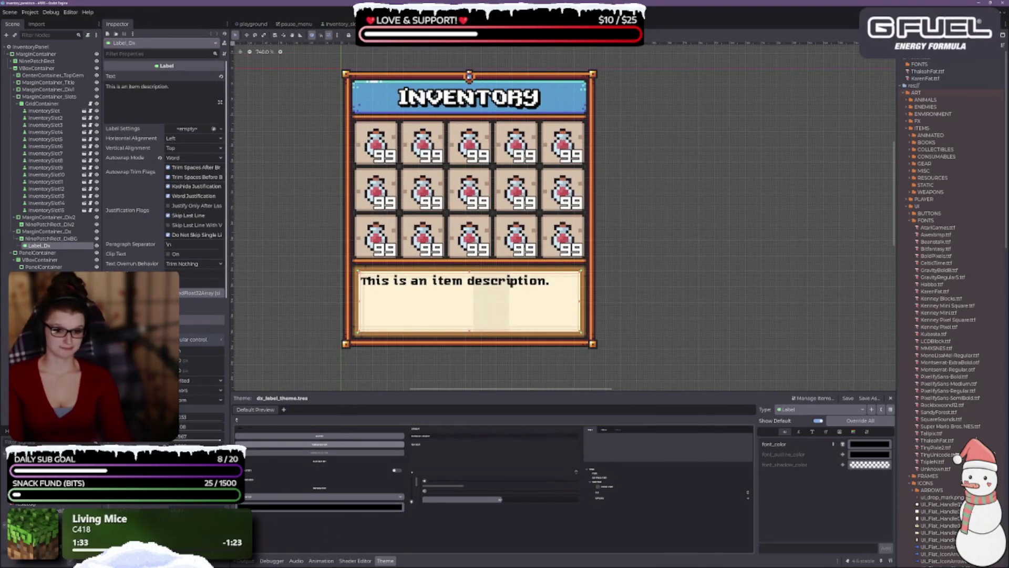
- Replace the Label text with 'Restores a large amount of health. A very valuable potion.'
click(185, 95)
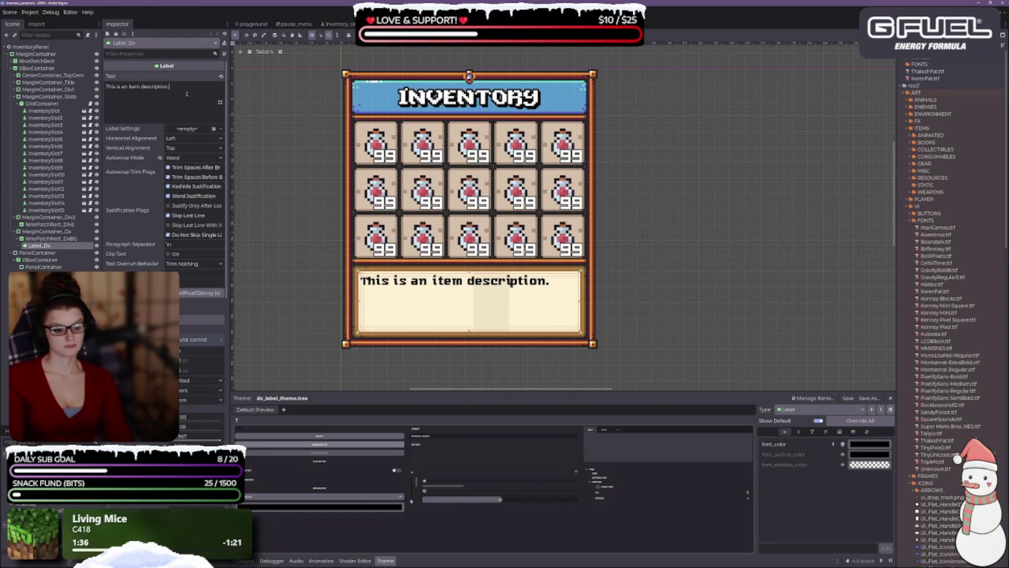
key(ctrl+a)
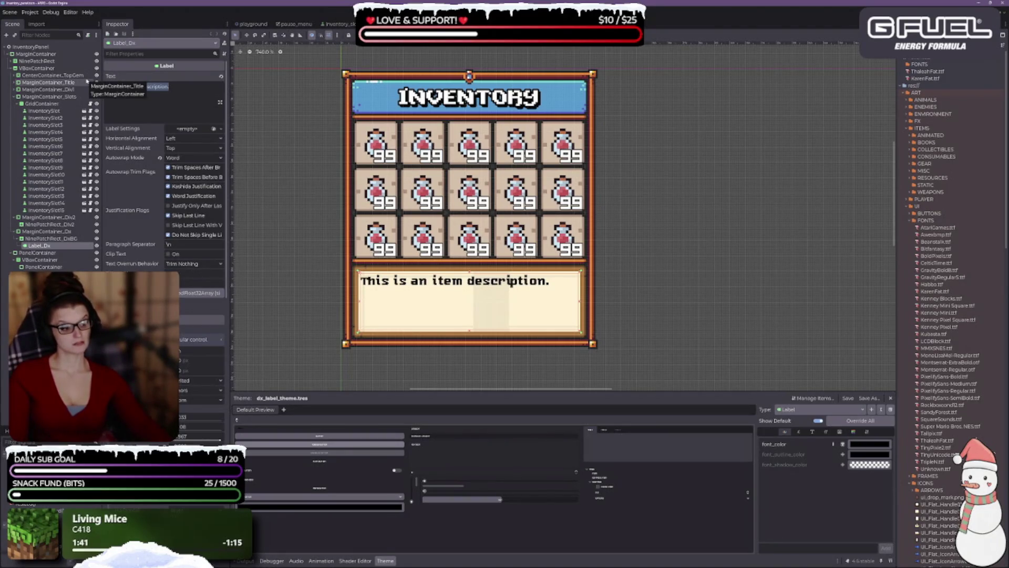
text(Restores)
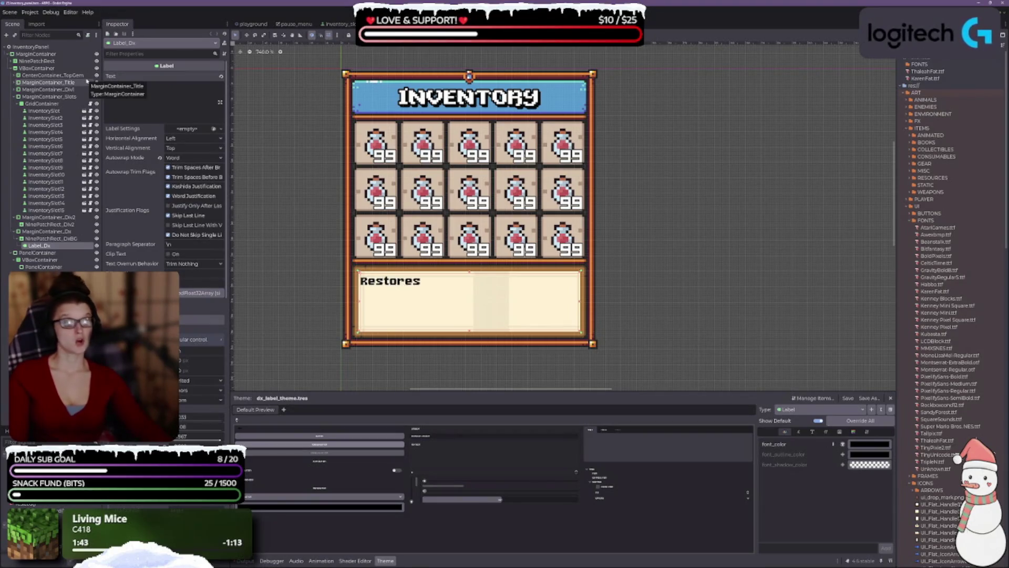
text( a large amount)
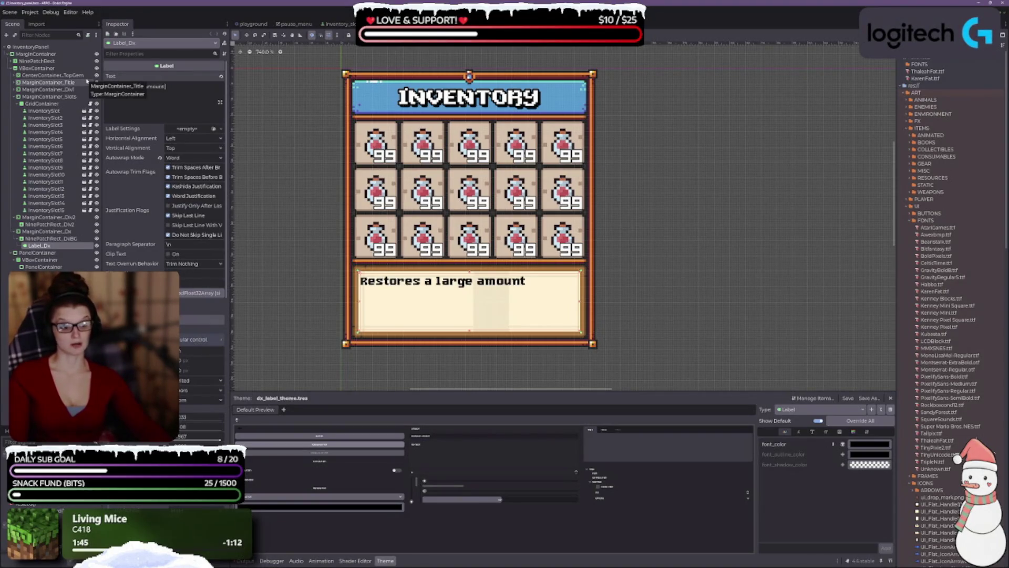
text( of health.)
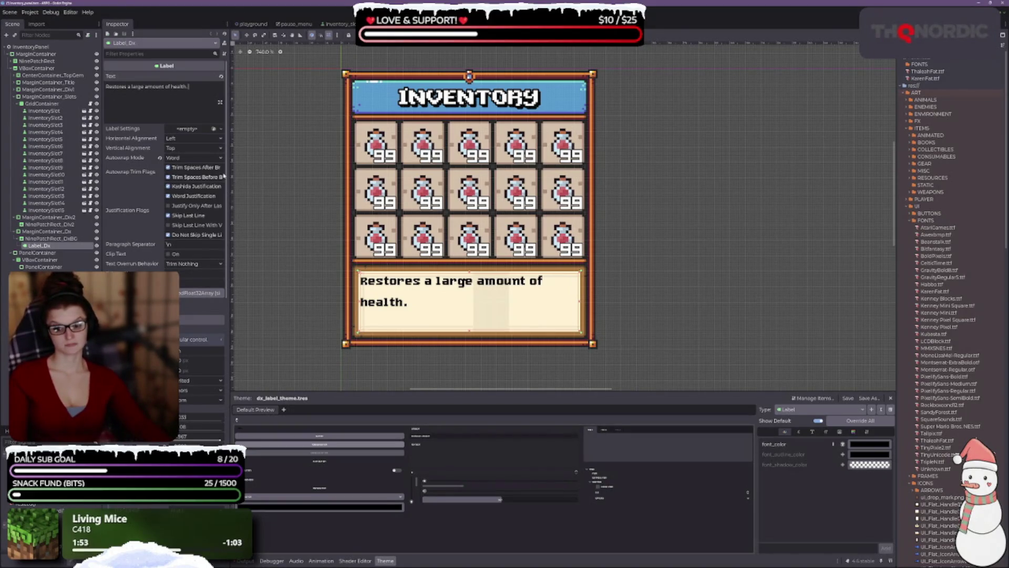
text(A very val)
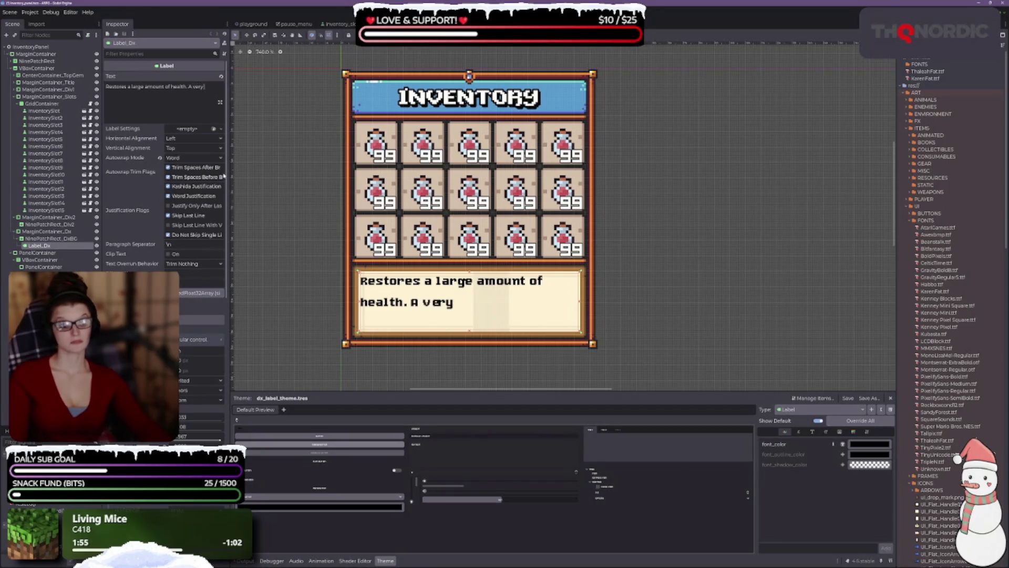
text(uab)
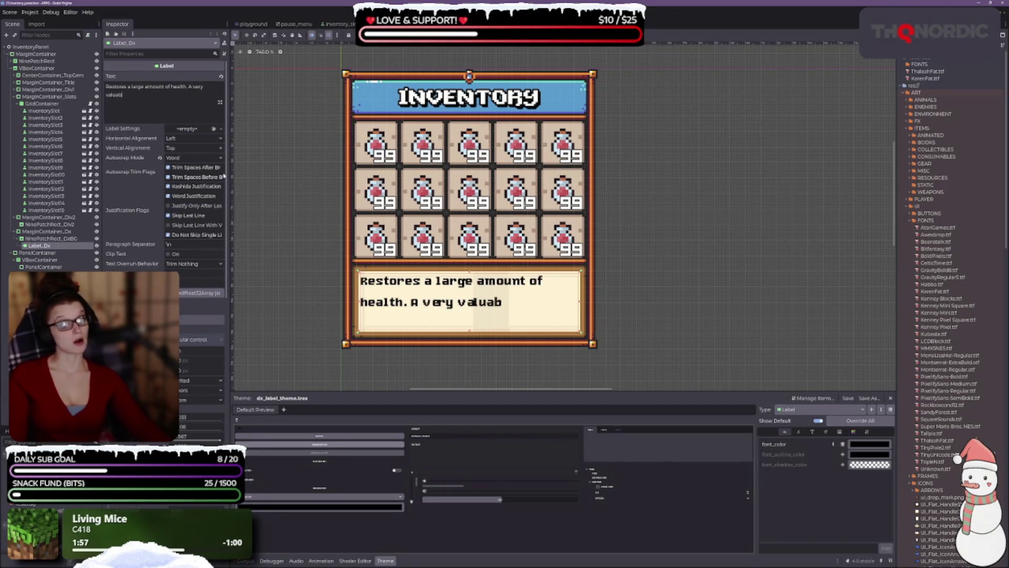
text(le potion.)
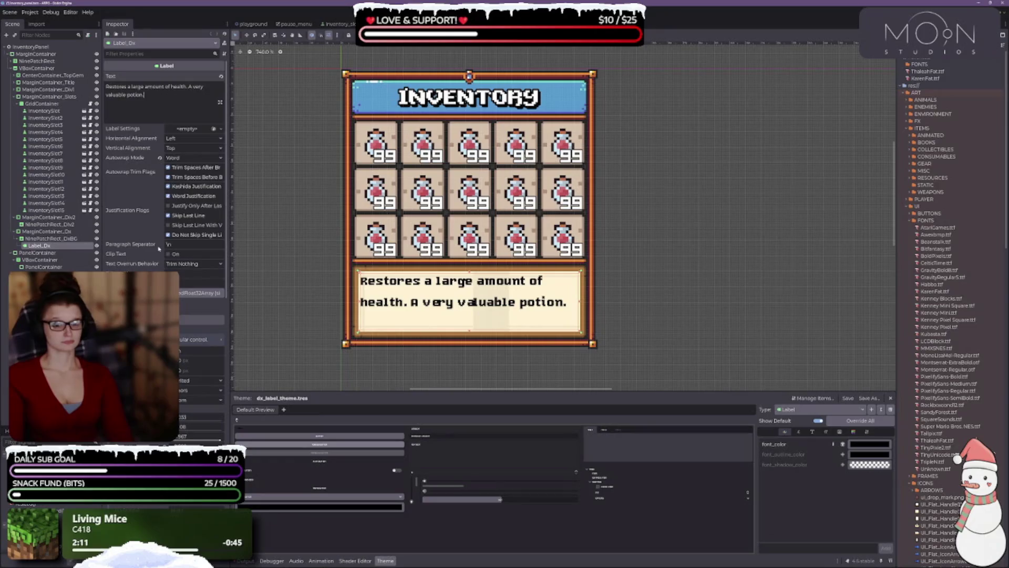
click(179, 138)
- Try Center, Right and Left horizontal alignment, settling on Fill
click(179, 156)
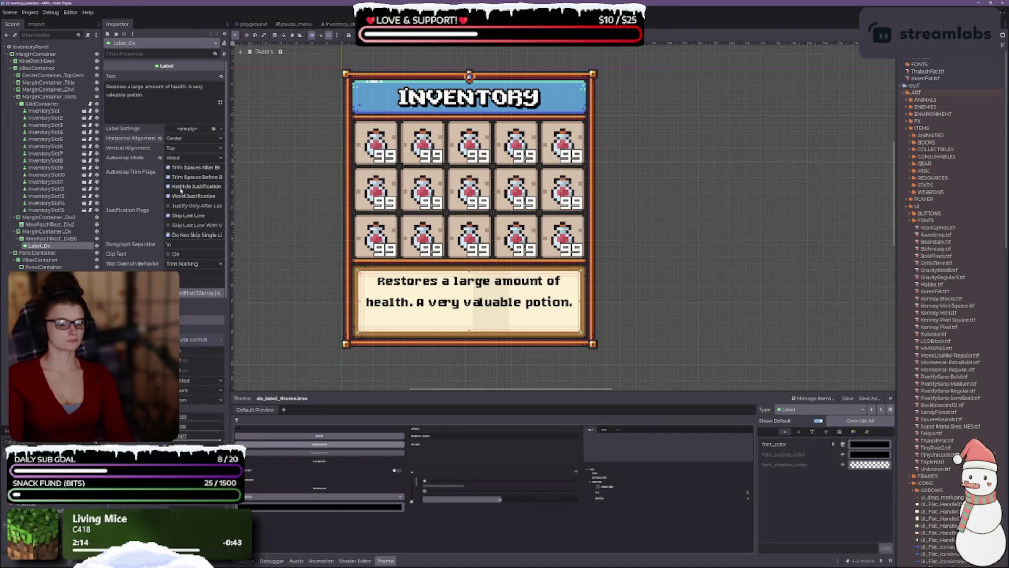
click(182, 138)
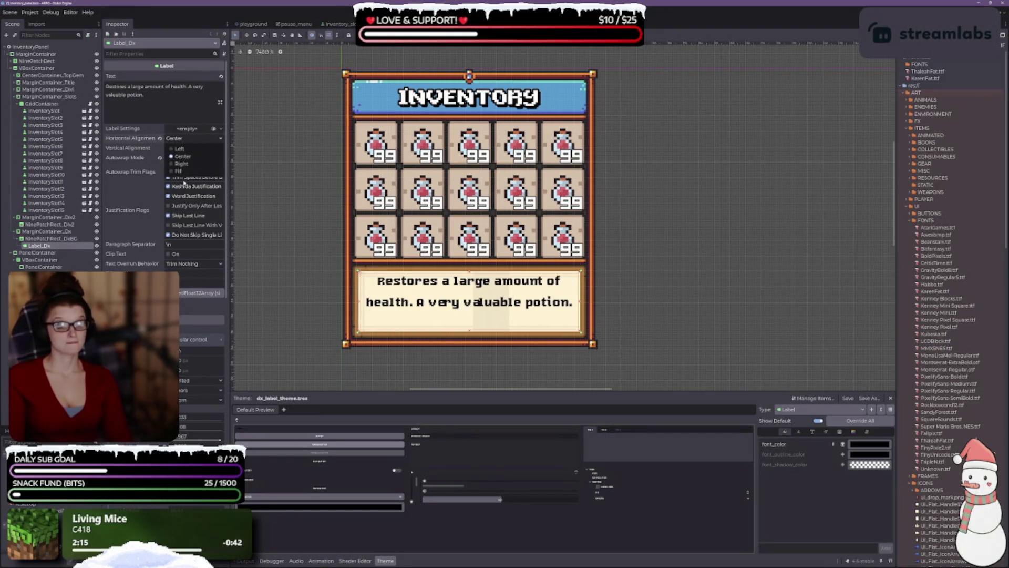
click(182, 168)
click(181, 138)
click(182, 177)
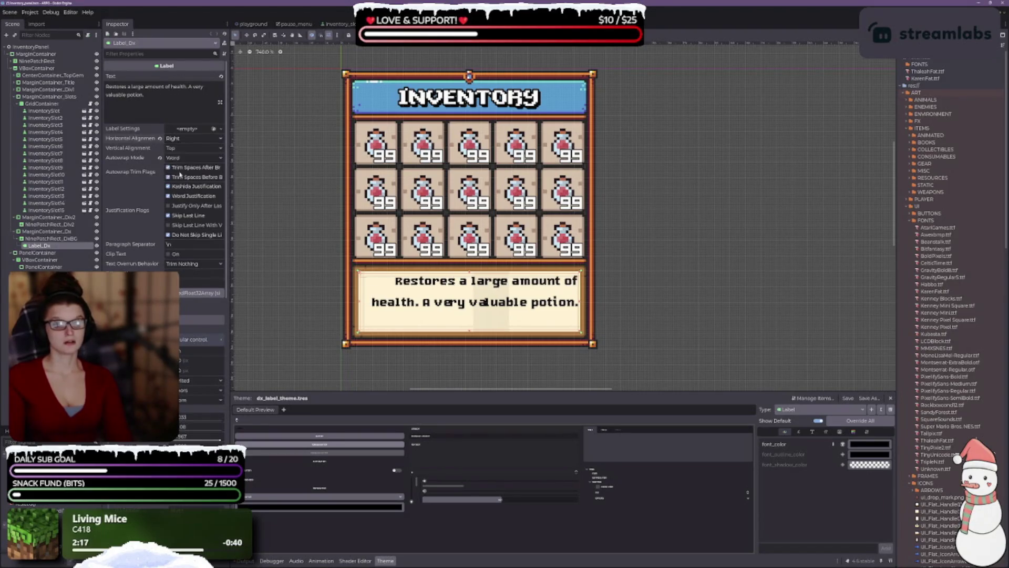
click(179, 141)
click(177, 148)
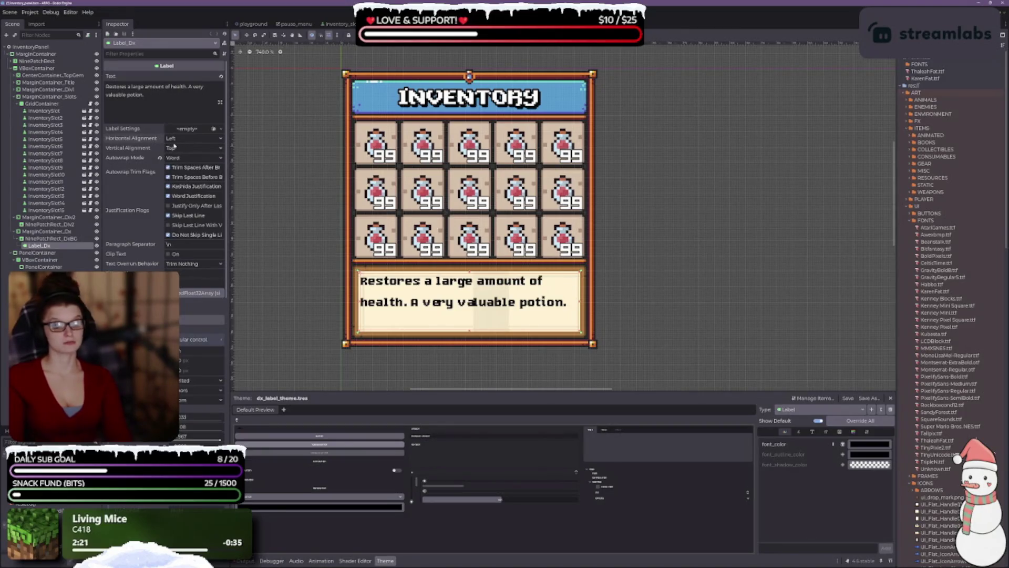
click(175, 140)
click(181, 176)
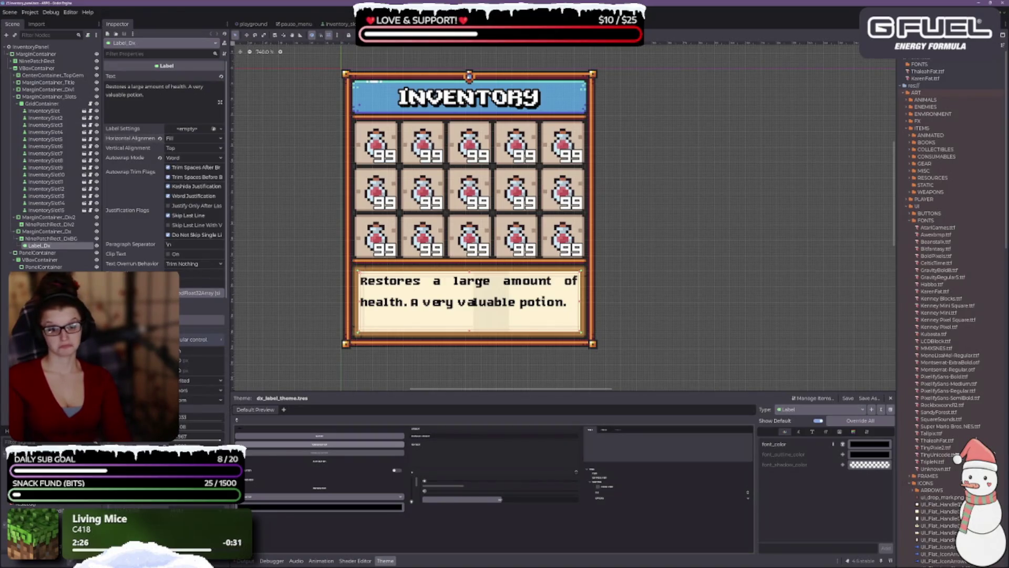
- Try Fill and Center vertical alignment, return to Top, and keep Word autowrap
click(184, 147)
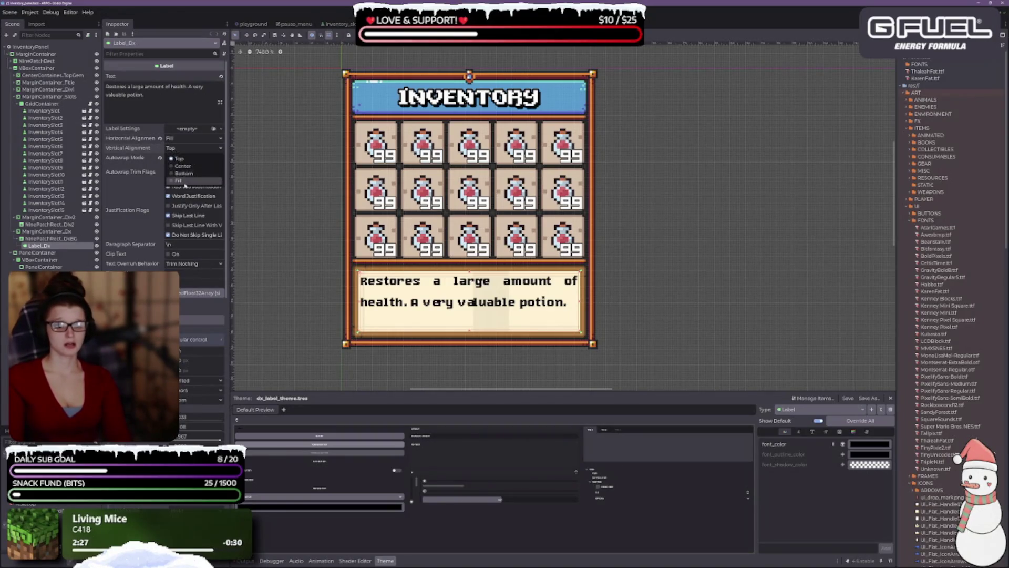
click(184, 181)
click(192, 148)
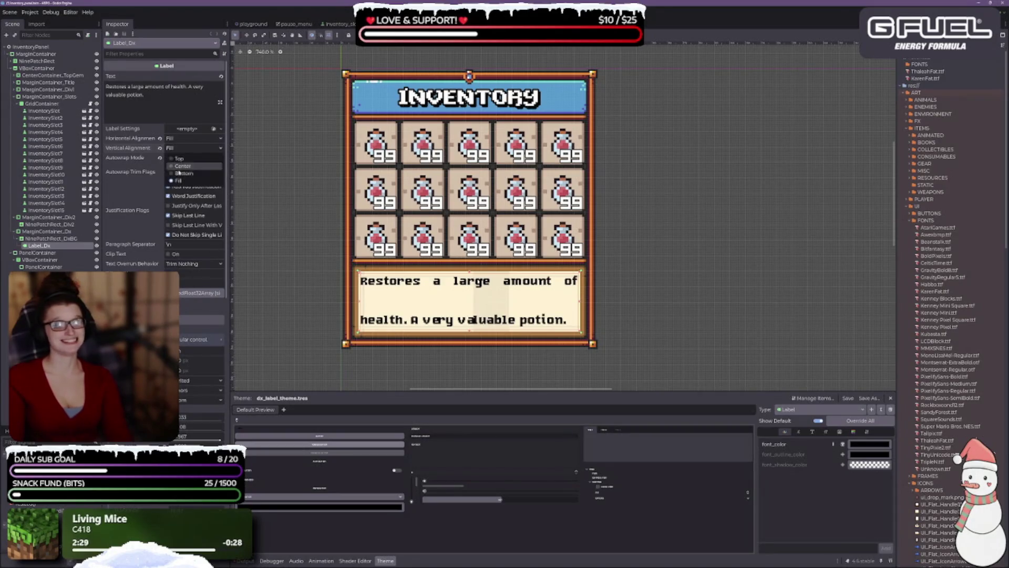
click(180, 166)
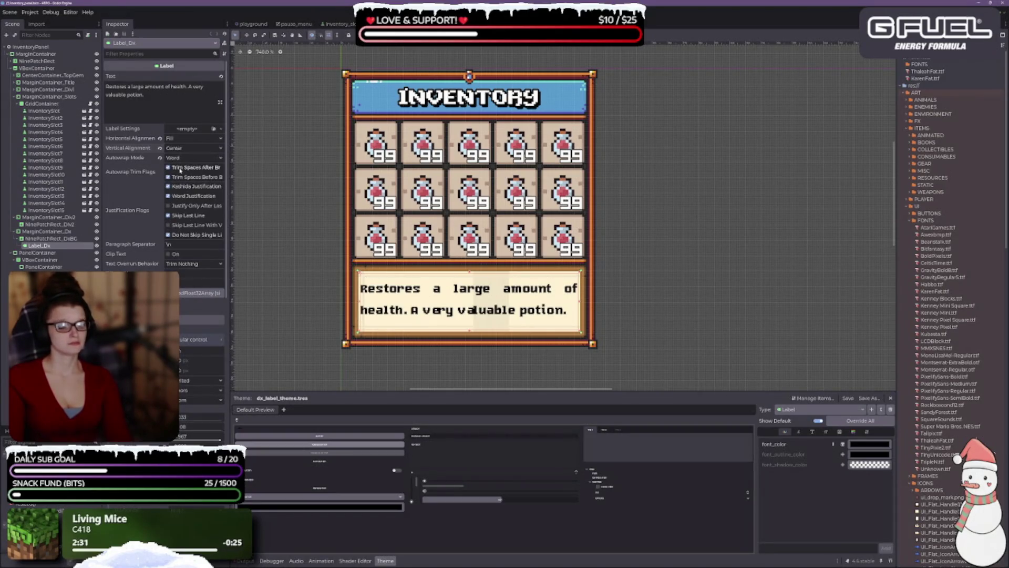
click(175, 149)
click(177, 156)
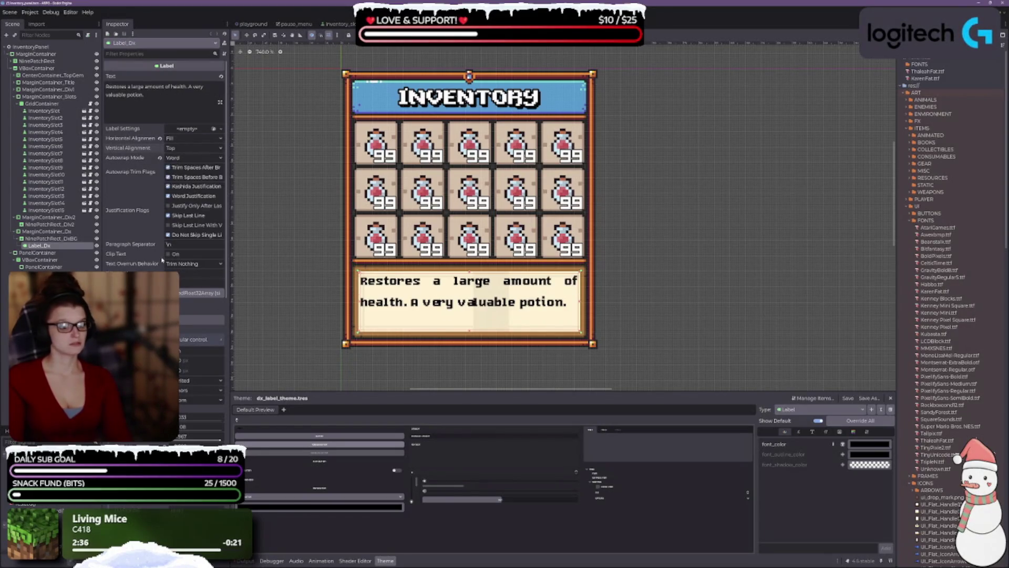
click(174, 158)
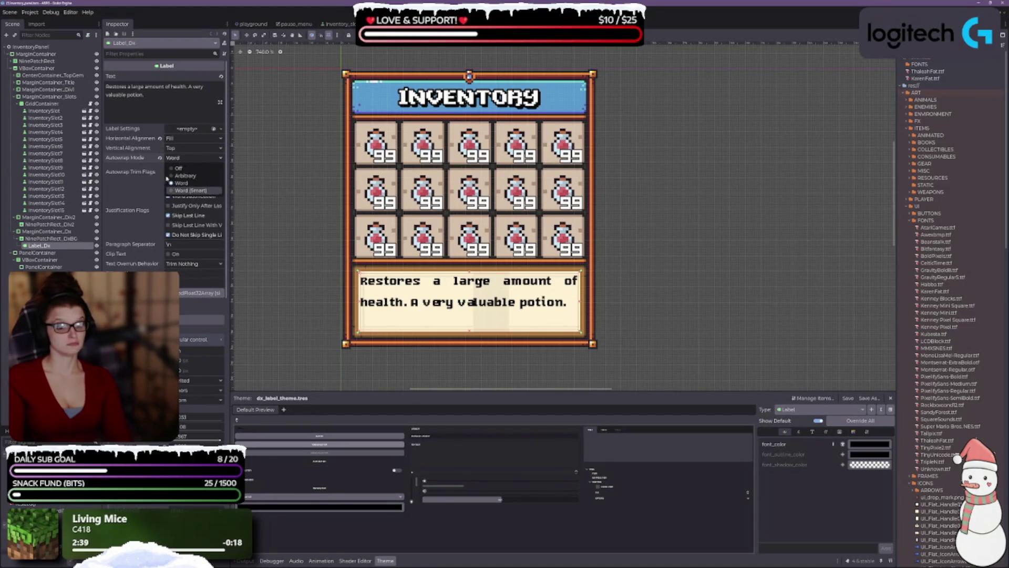
click(132, 159)
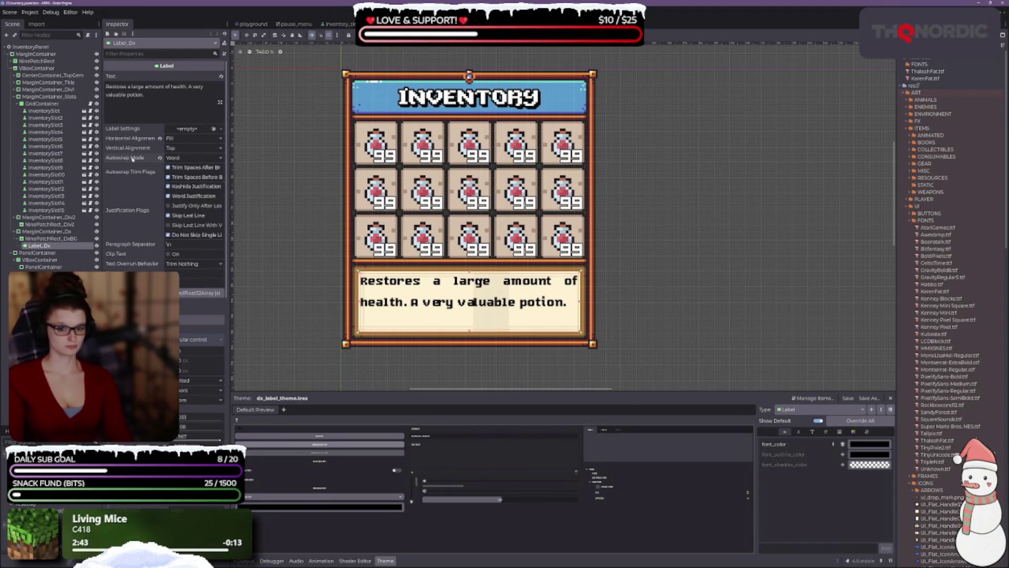
mouse_move(132, 159)
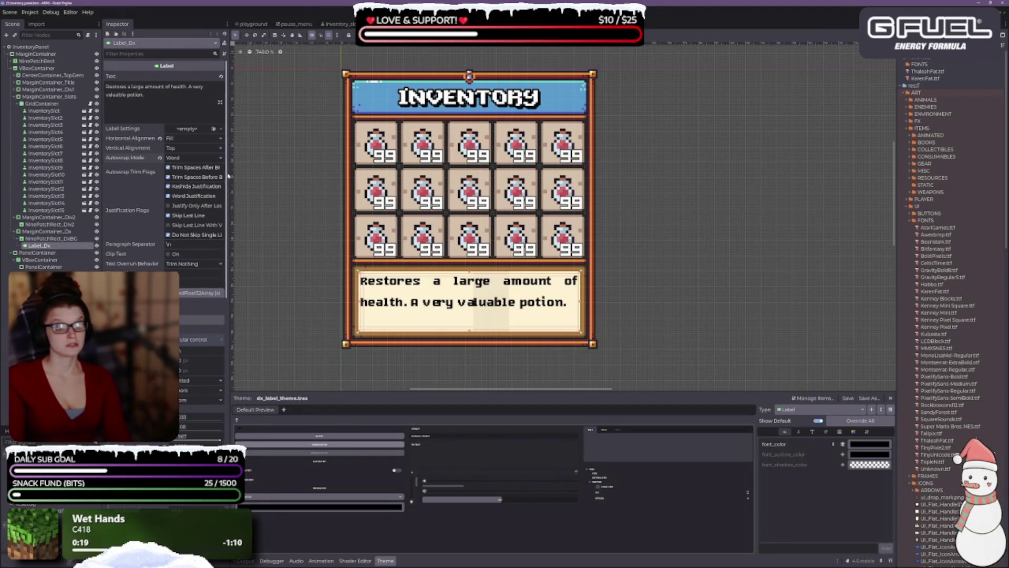
- Turn off Trim Spaces After Break and toggle Trim Spaces Before Break under Autowrap Trim Flags
mouse_move(227, 176)
mouse_down()
mouse_move(275, 179)
mouse_move(262, 176)
mouse_up()
click(197, 169)
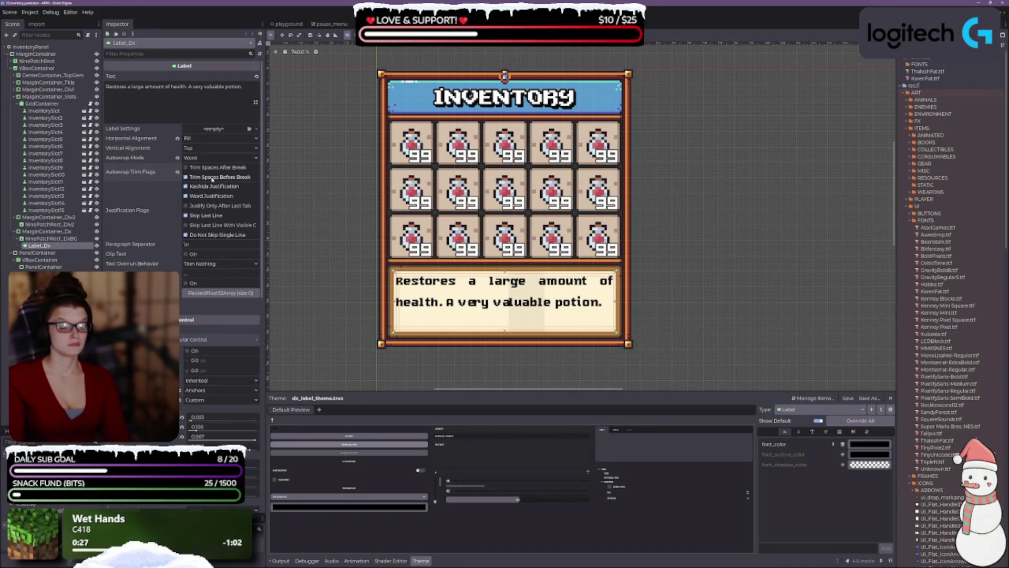
click(212, 178)
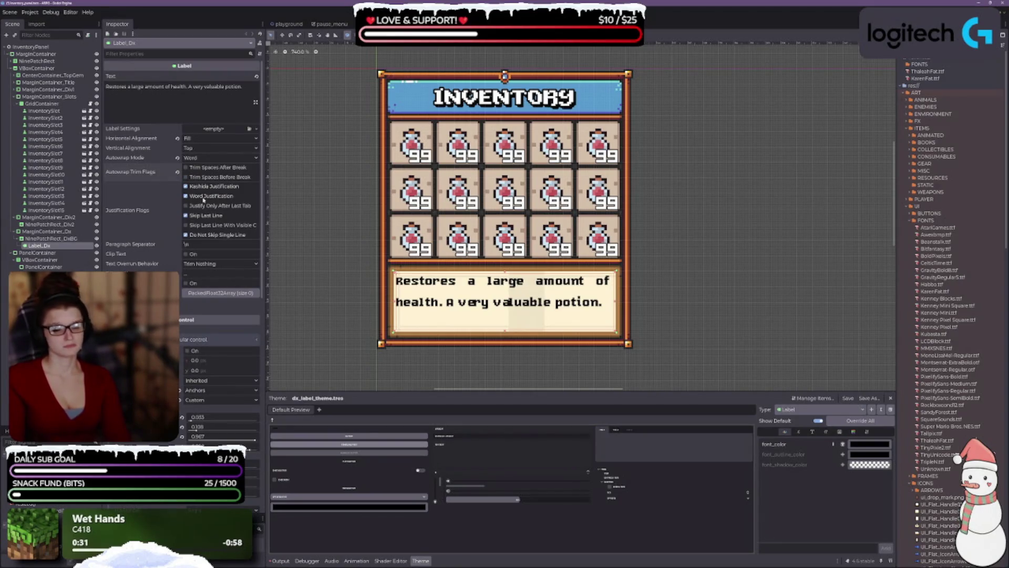
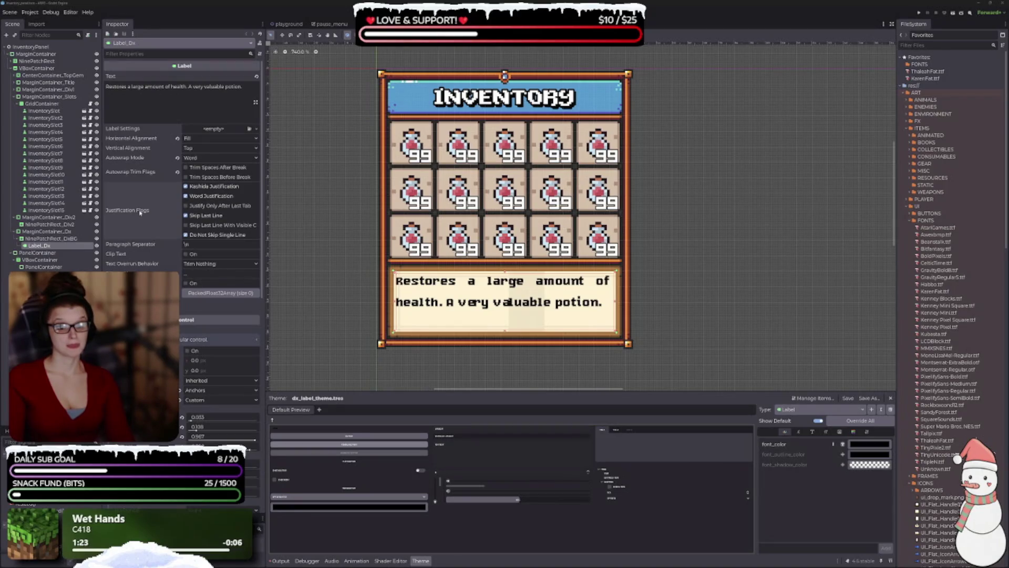
- Toggle the description label to uppercase, then back to mixed case
mouse_move(138, 210)
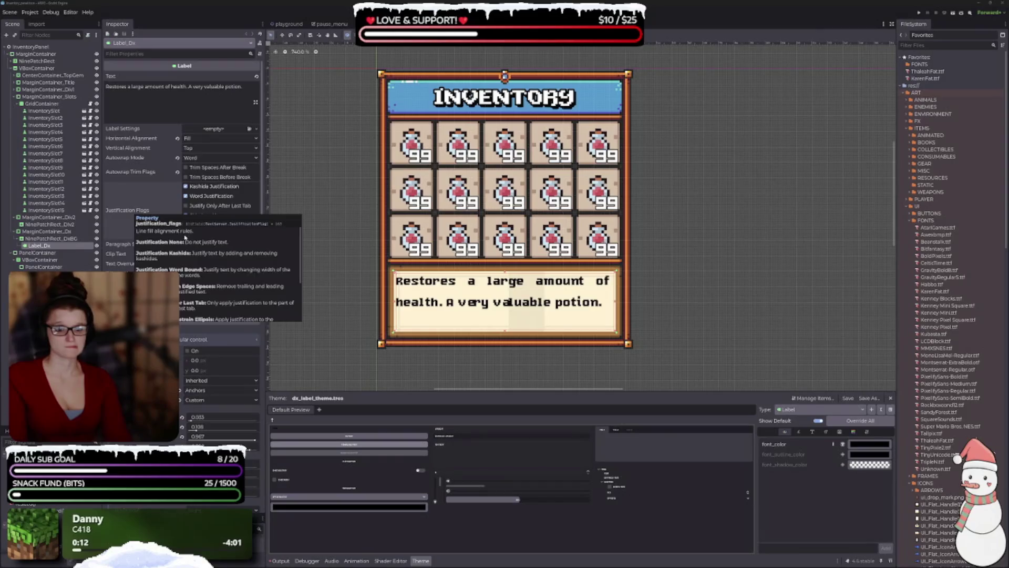
scroll(185, 238, down, 1)
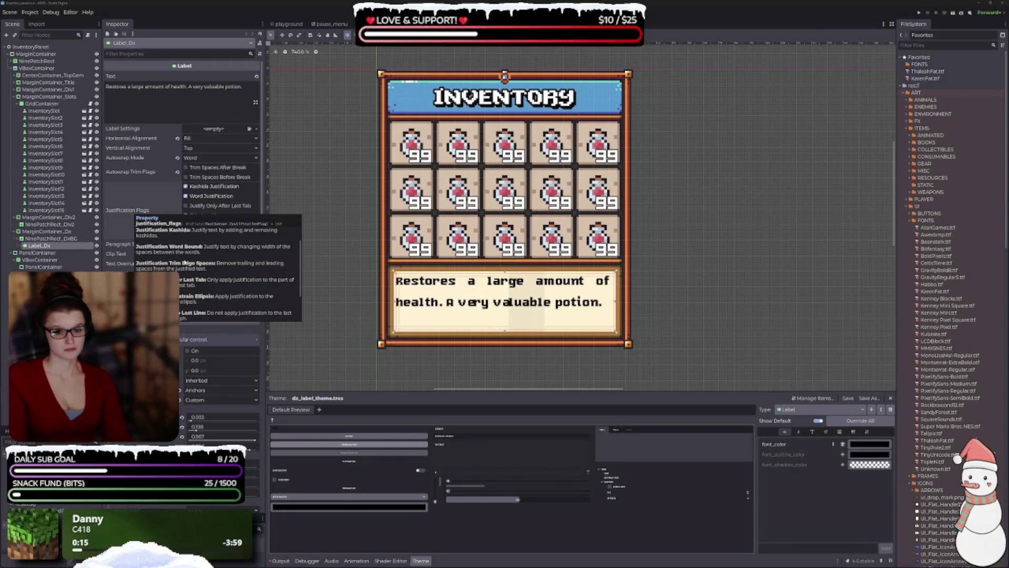
scroll(184, 258, down, 1)
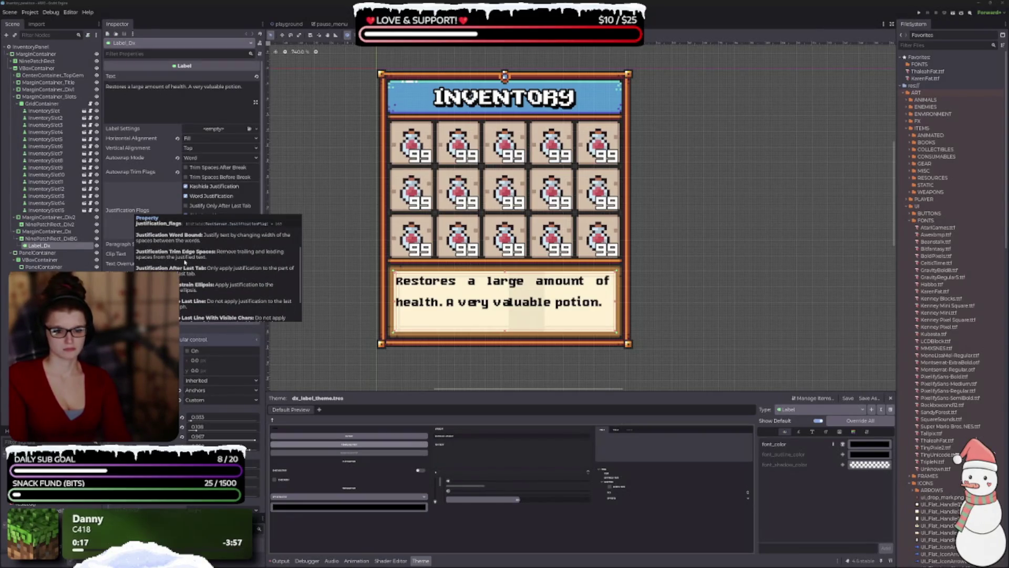
scroll(184, 263, down, 1)
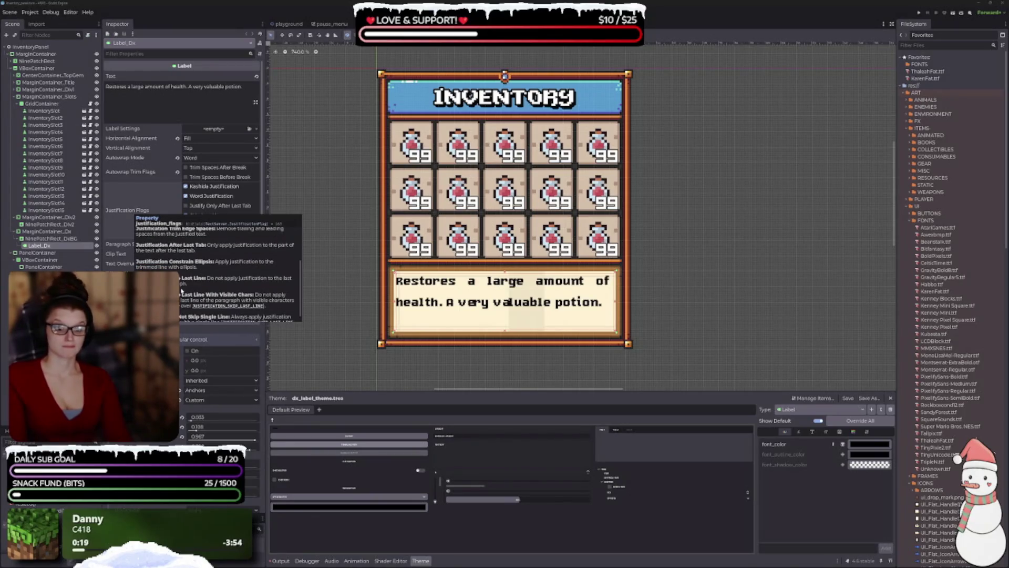
scroll(181, 290, down, 1)
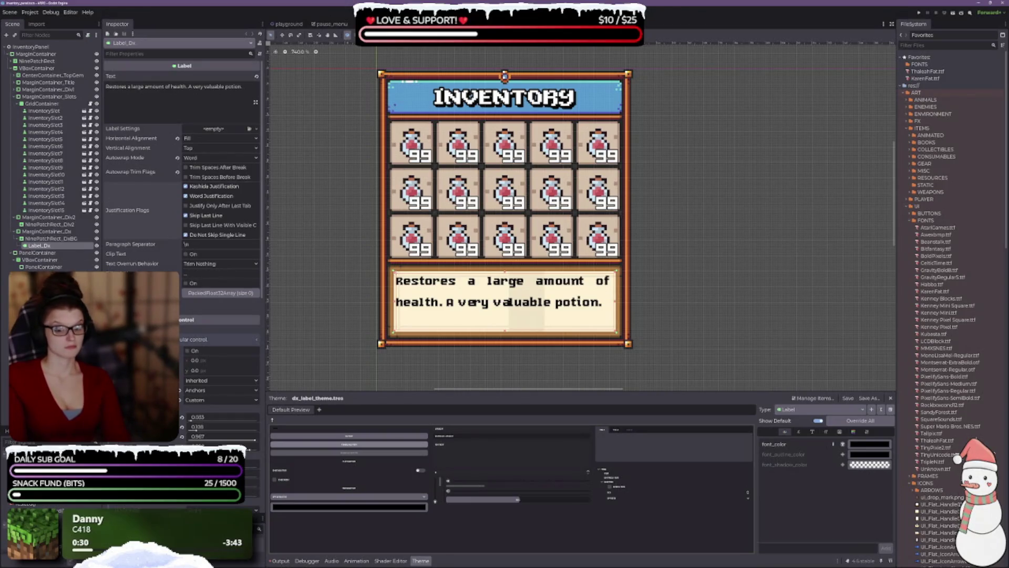
mouse_move(119, 255)
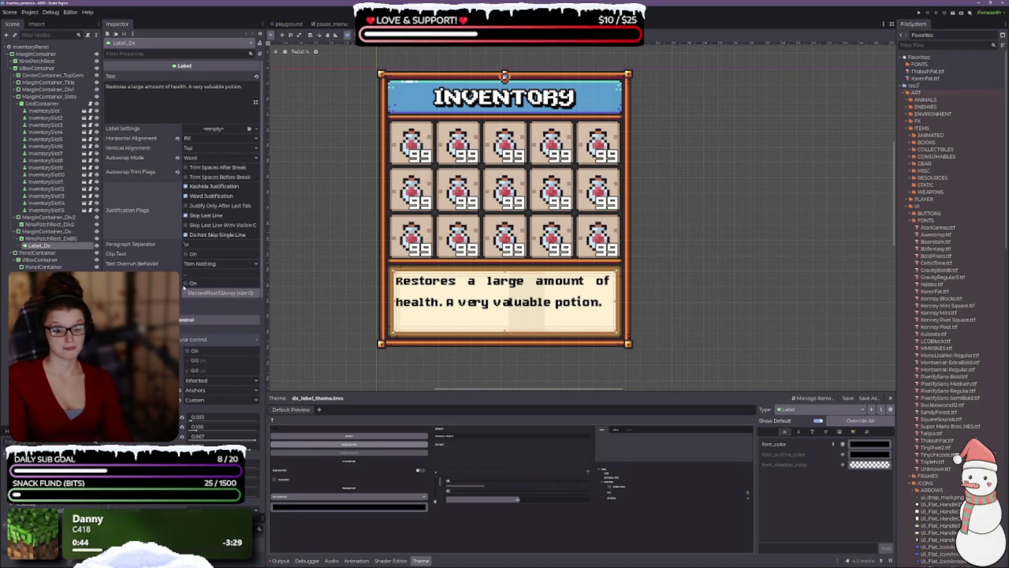
click(186, 284)
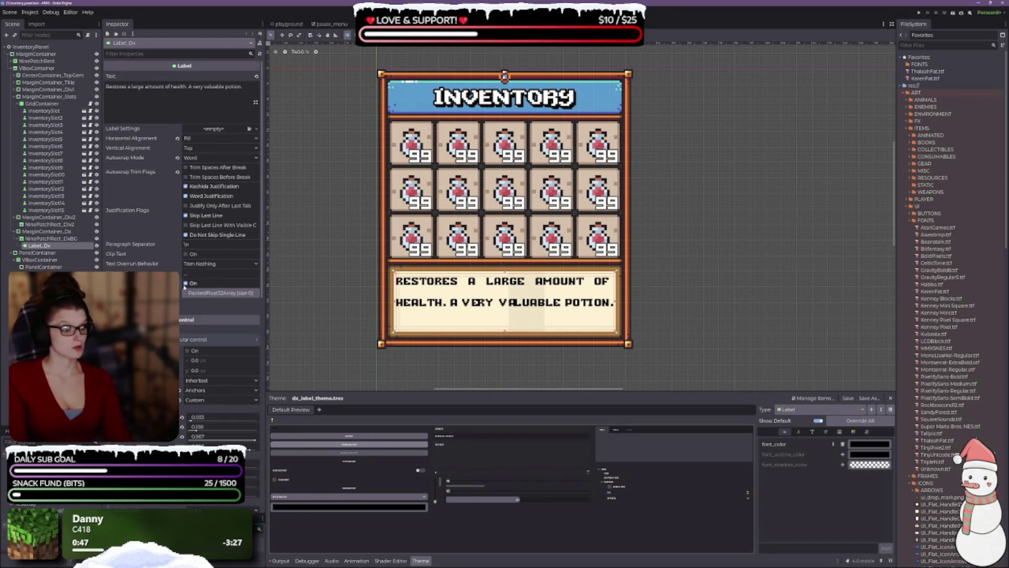
click(185, 284)
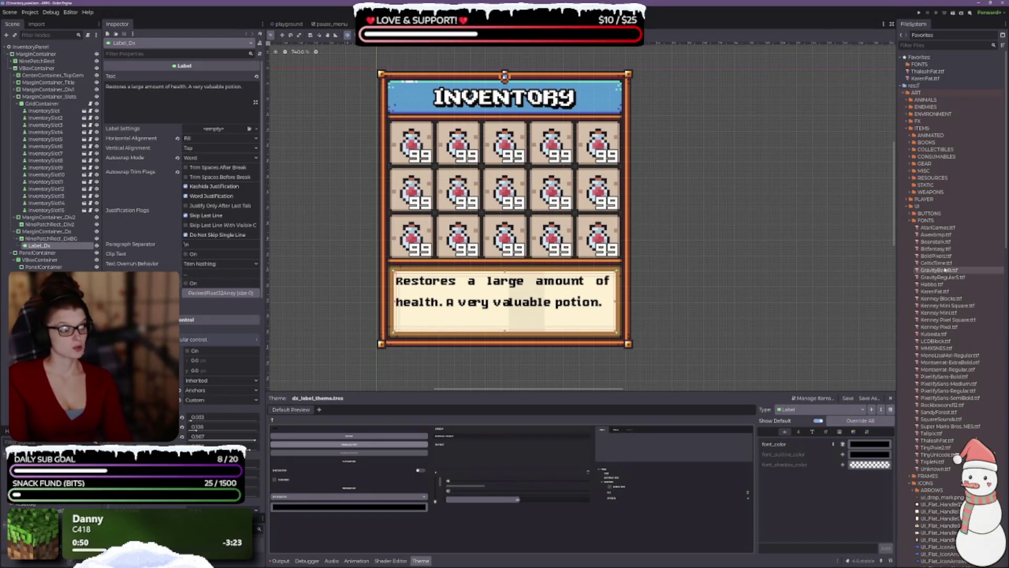
- Look over the KarenFat.ttf font's import settings, then close them
scroll(433, 295, up, 2)
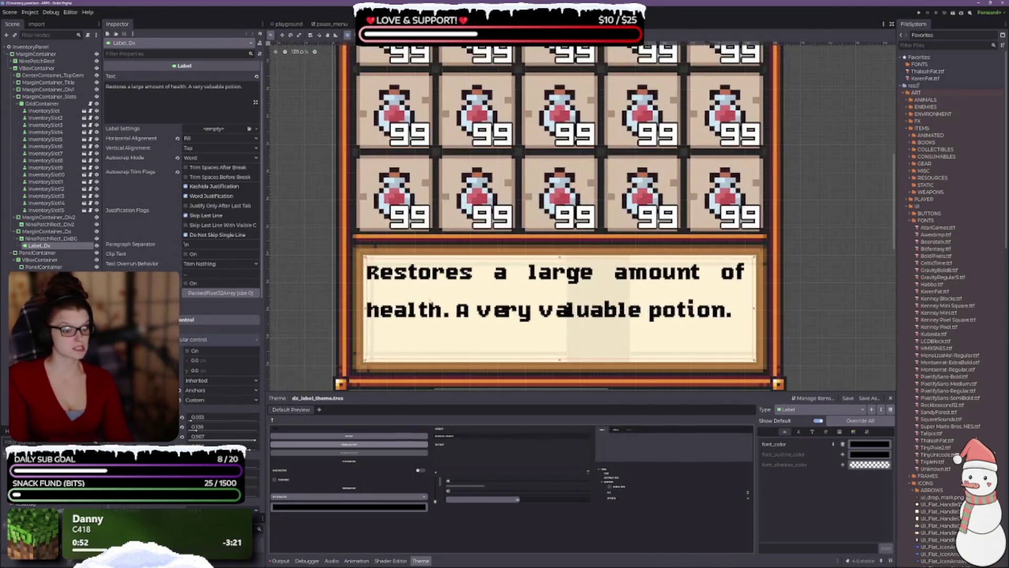
scroll(433, 295, up, 1)
scroll(425, 307, down, 4)
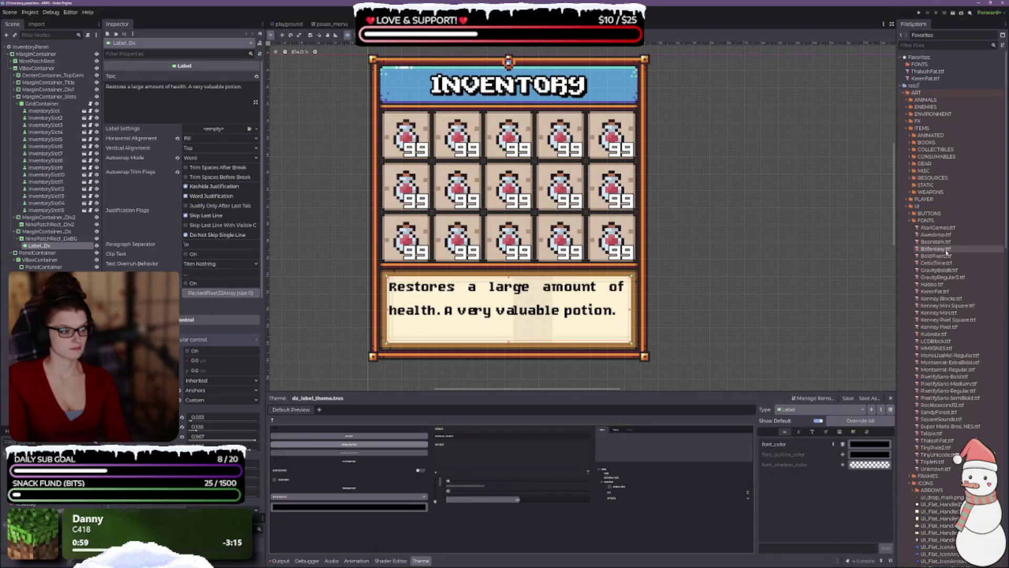
double_click(934, 291)
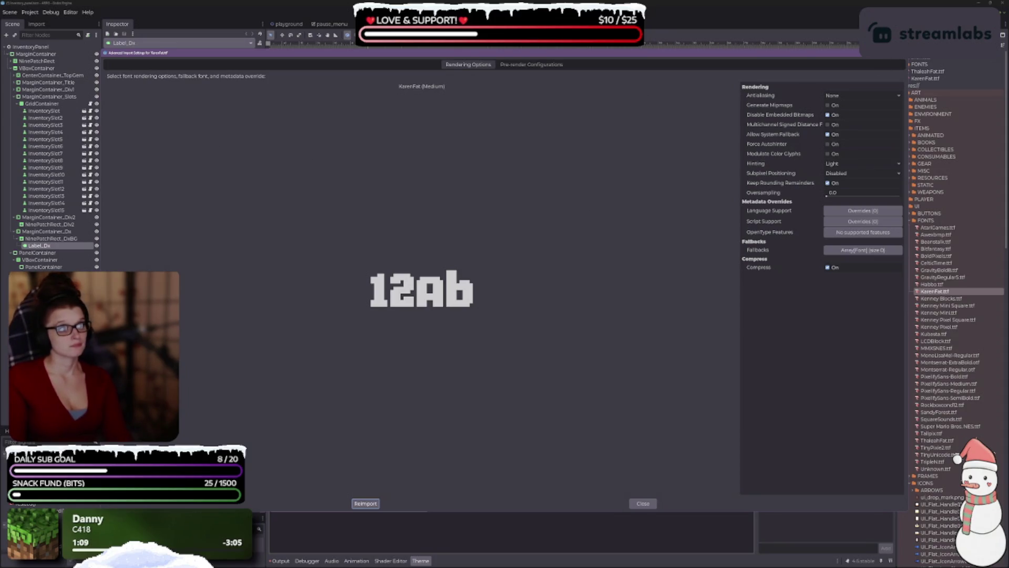
click(903, 53)
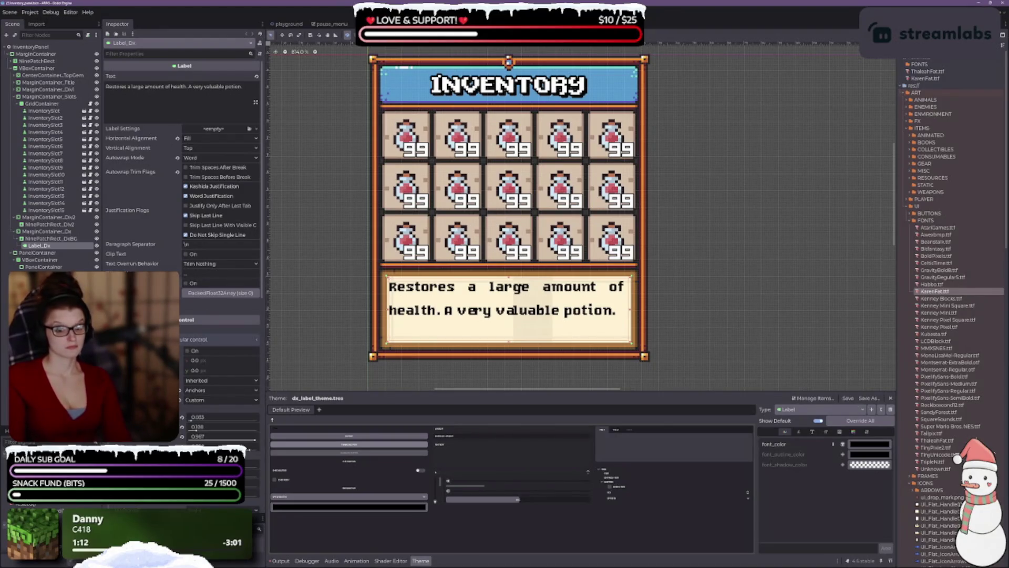
- Check Displayed Text's Visible Characters Behavior, leaving it unchanged, then collapse that section
click(132, 302)
scroll(153, 264, down, 5)
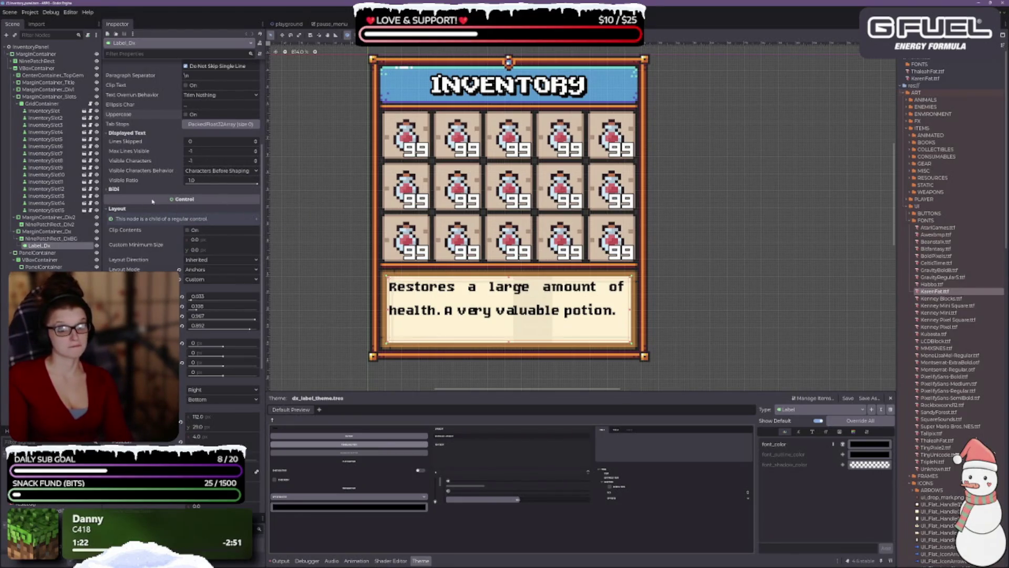
click(231, 172)
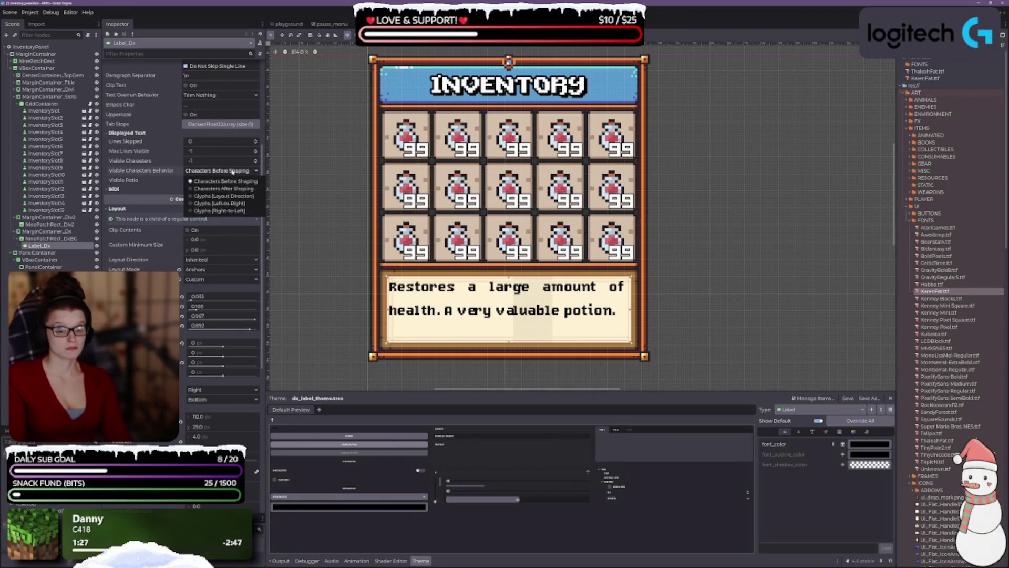
click(232, 172)
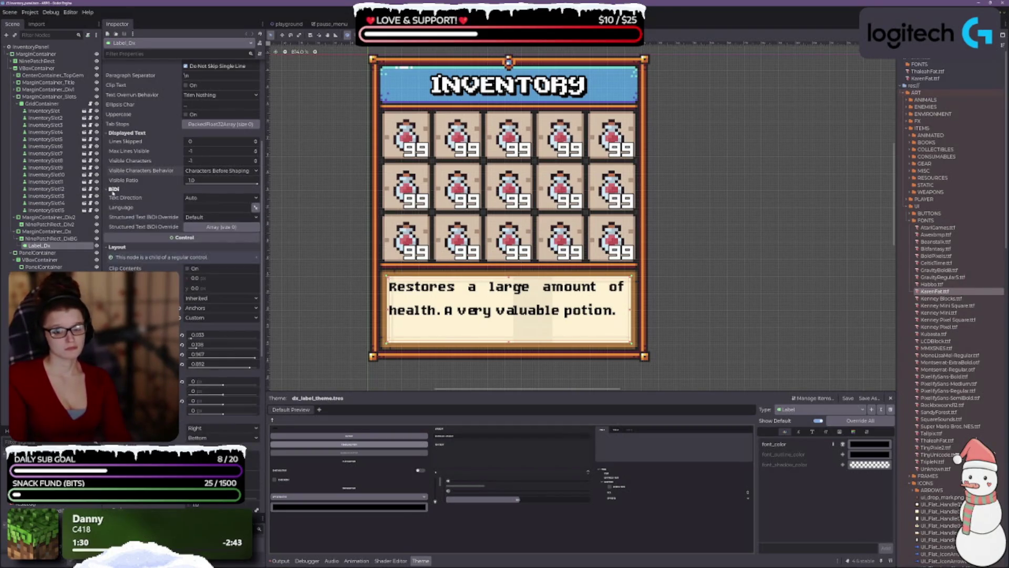
click(127, 133)
- Hide the Theme panel to enlarge the canvas and select the description box's margin container
scroll(158, 232, down, 2)
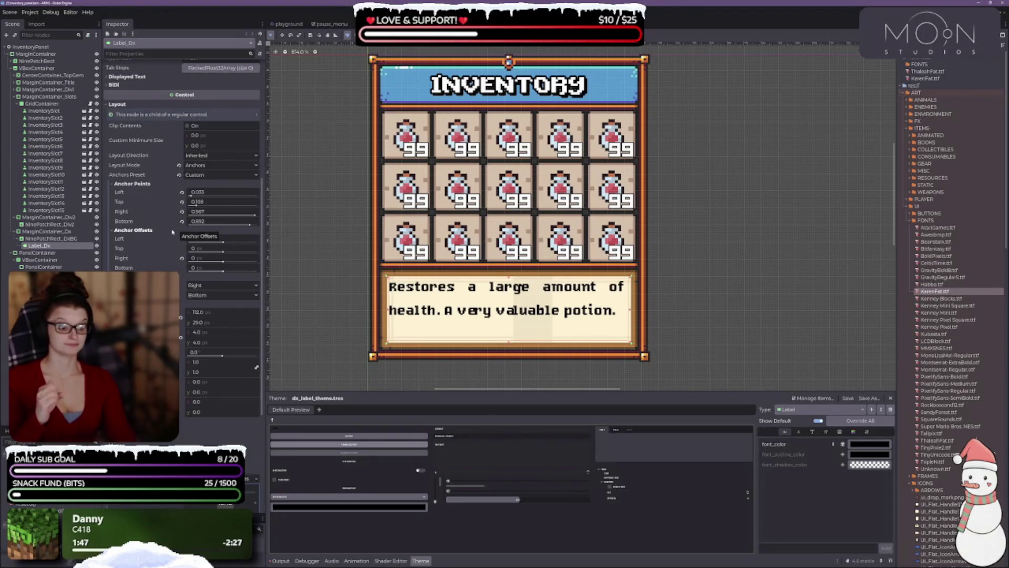
click(421, 561)
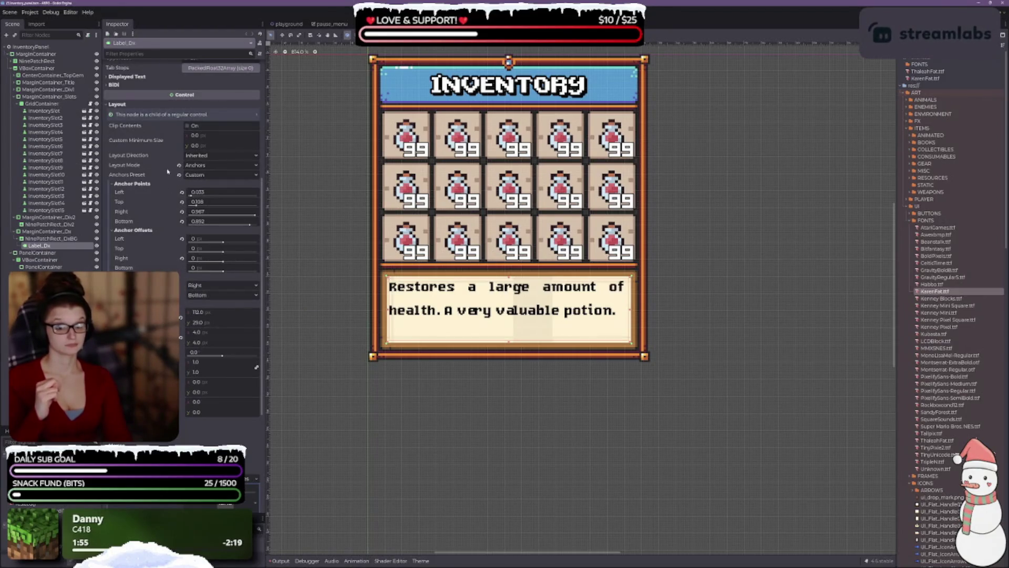
scroll(514, 337, up, 3)
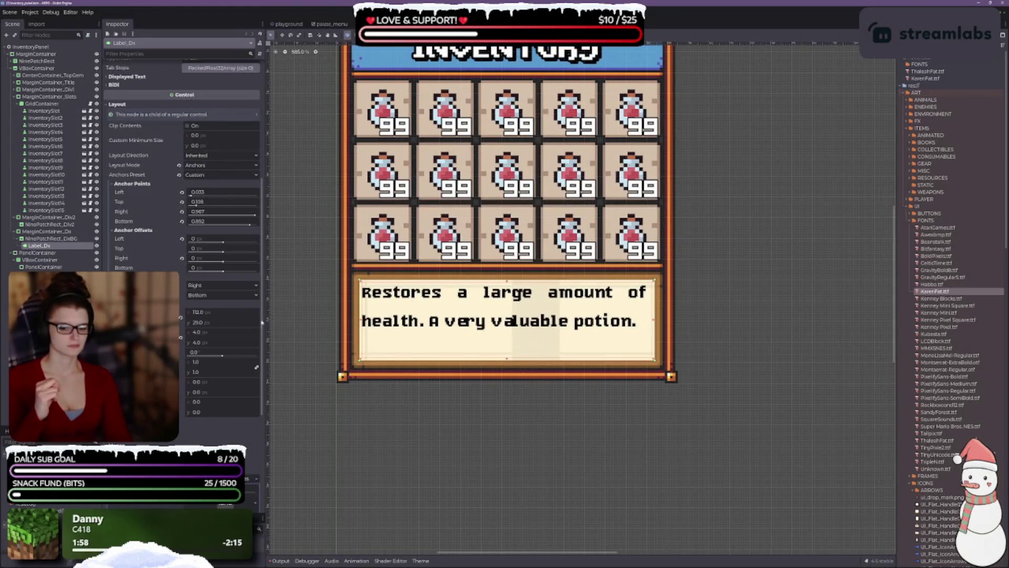
click(51, 233)
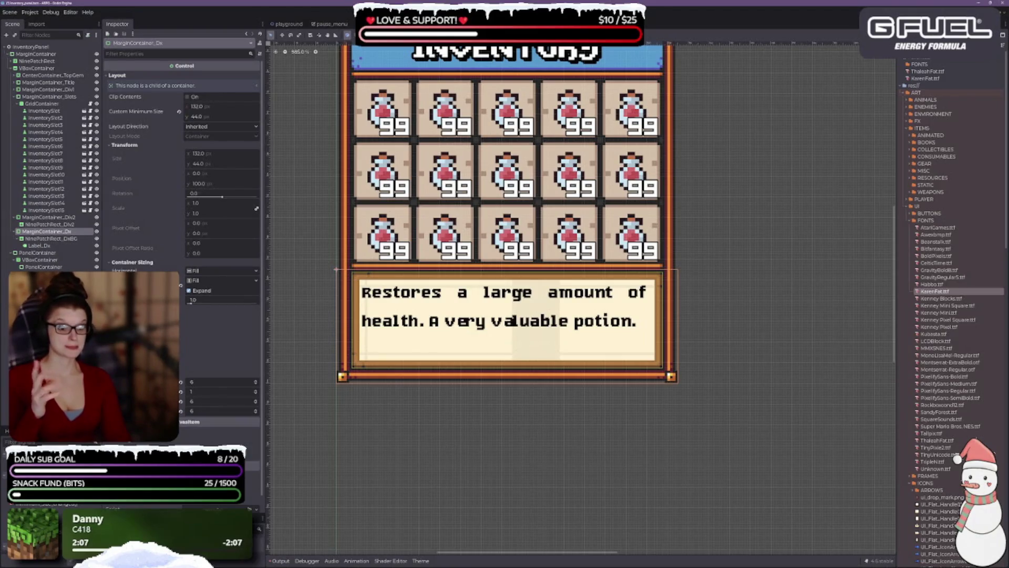
- Select the description box's NinePatchRect_DxBG background node in the Scene tree
scroll(202, 322, down, 1)
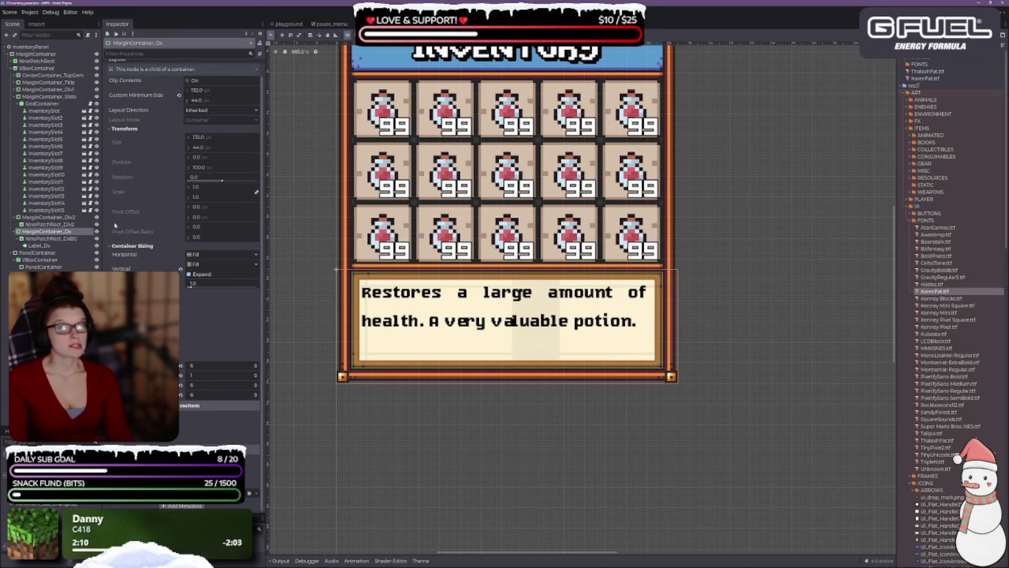
click(69, 239)
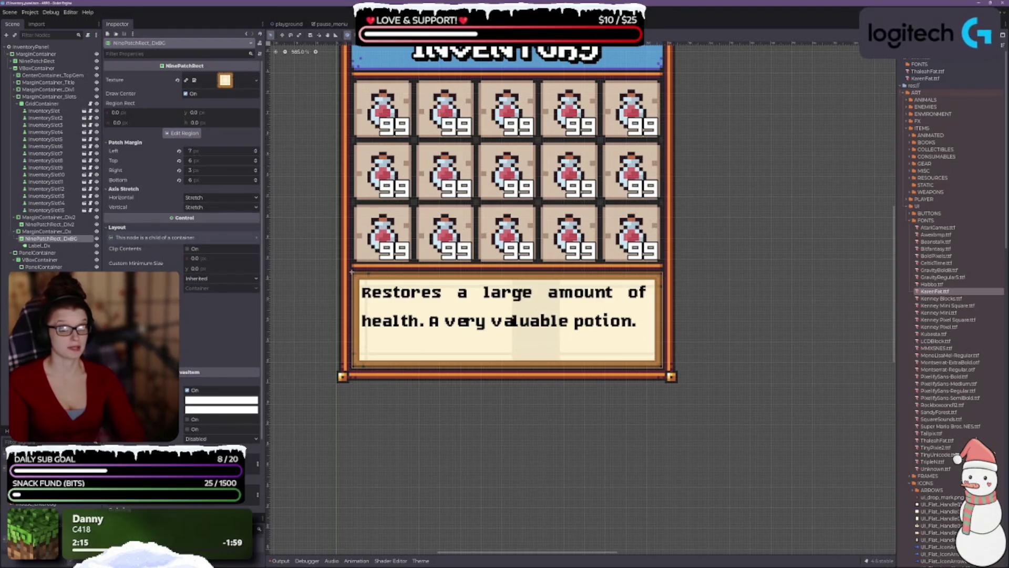
mouse_move(184, 372)
scroll(965, 328, down, 10)
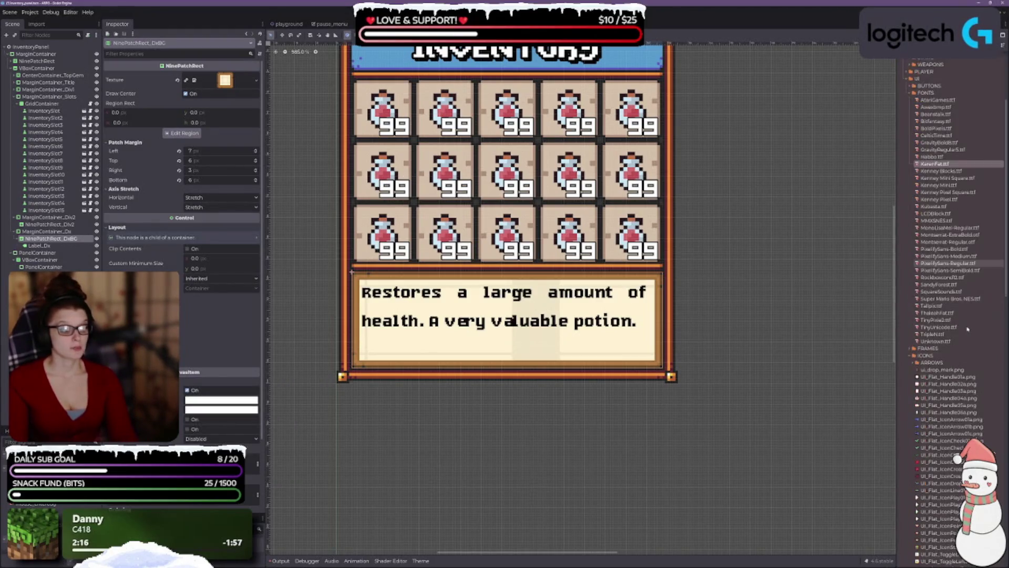
mouse_move(965, 328)
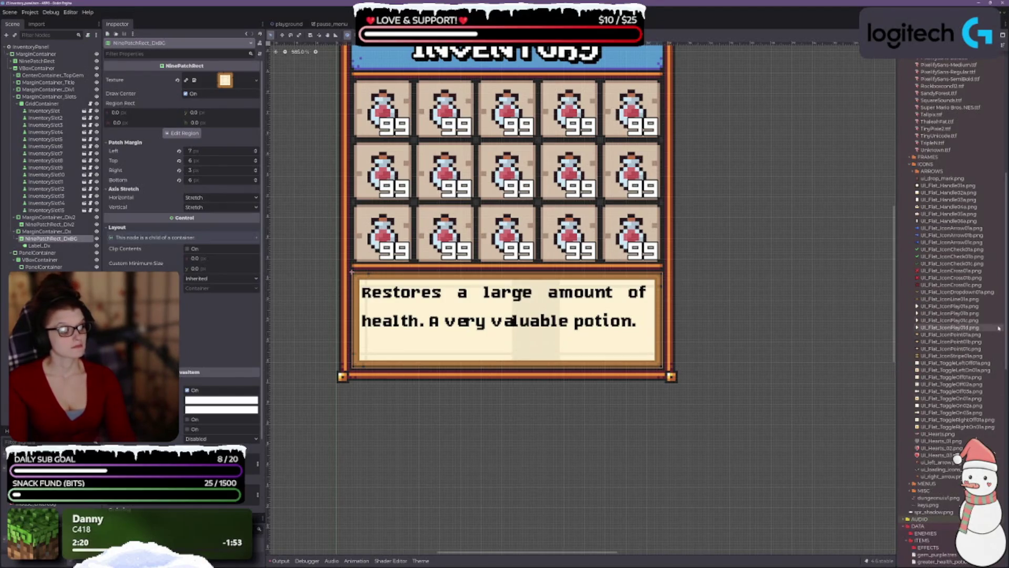
scroll(965, 328, down, 8)
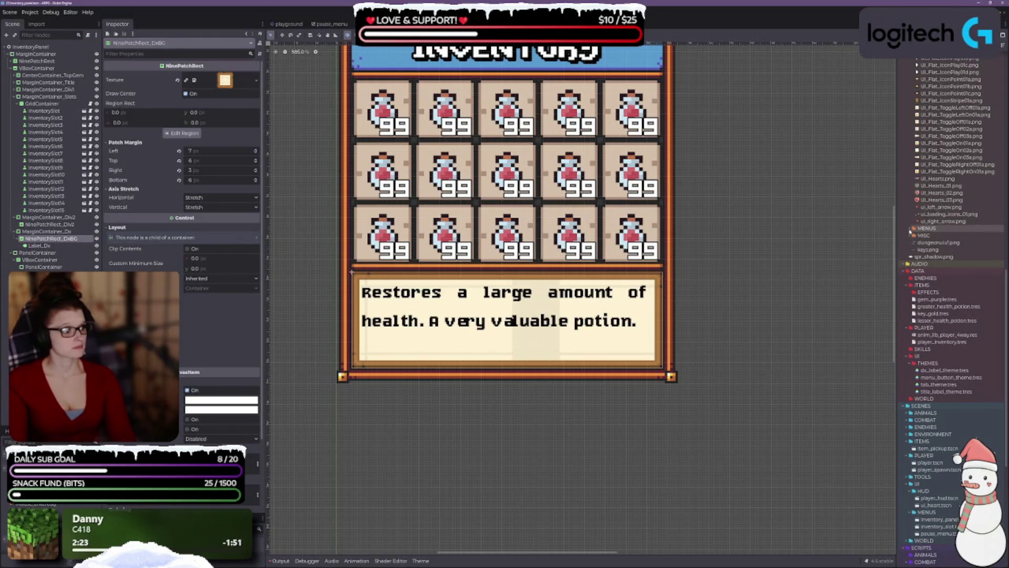
- Expand MISC > UI_SET in FileSystem to list the tile PNGs, and widen the file list
double_click(924, 229)
scroll(920, 242, up, 3)
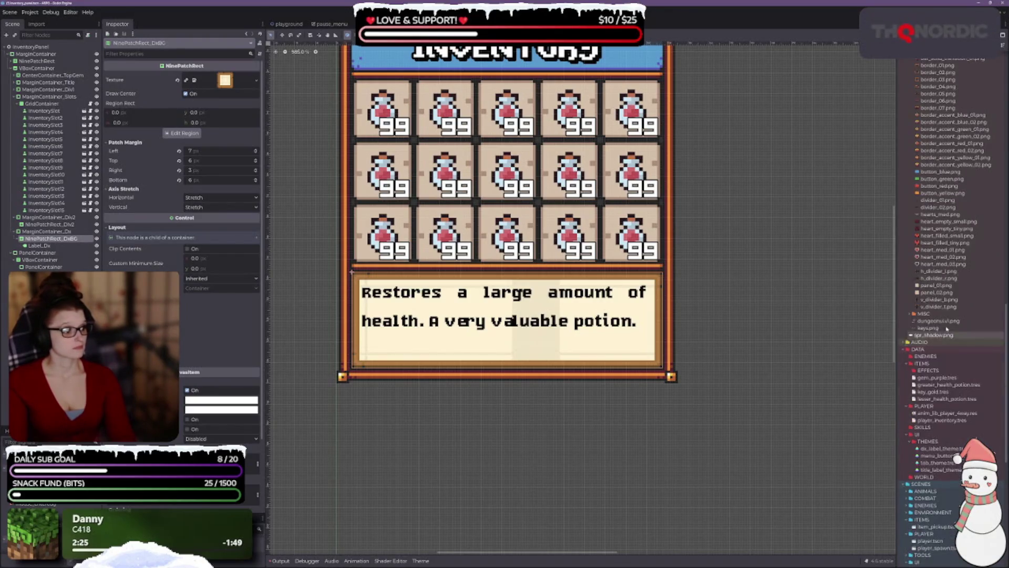
click(910, 293)
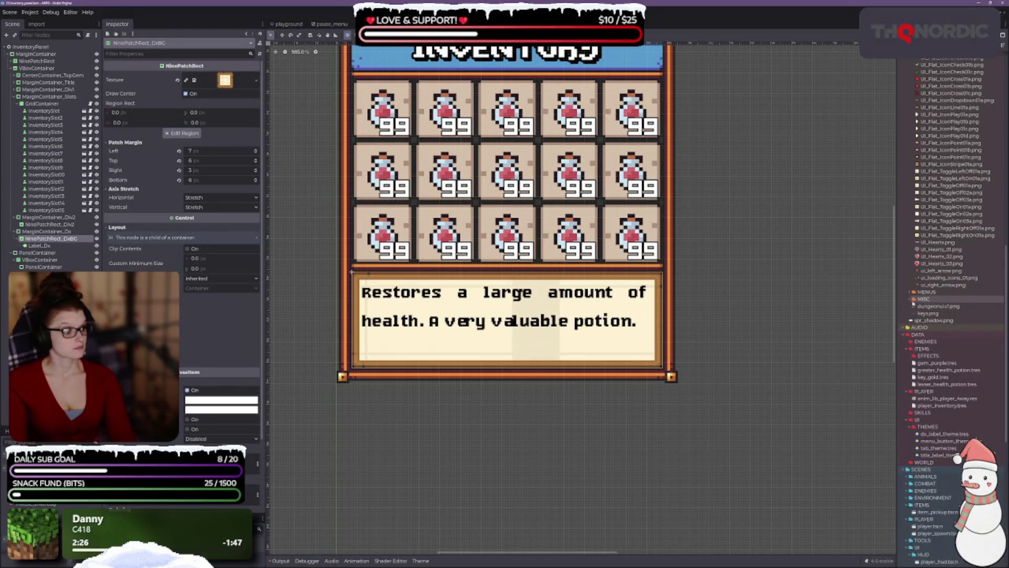
click(910, 299)
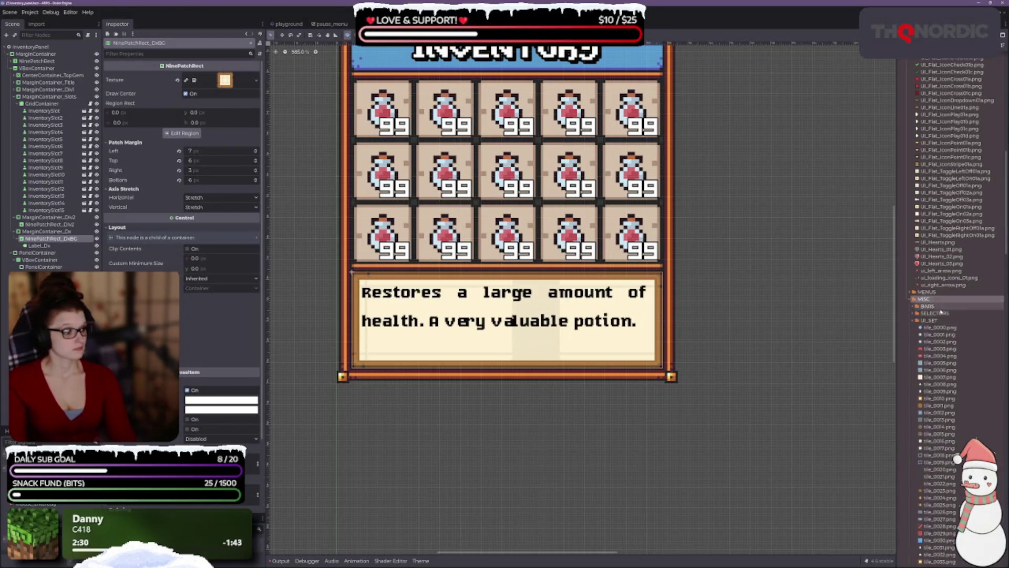
click(915, 321)
scroll(925, 315, down, 5)
drag(895, 300, 873, 297)
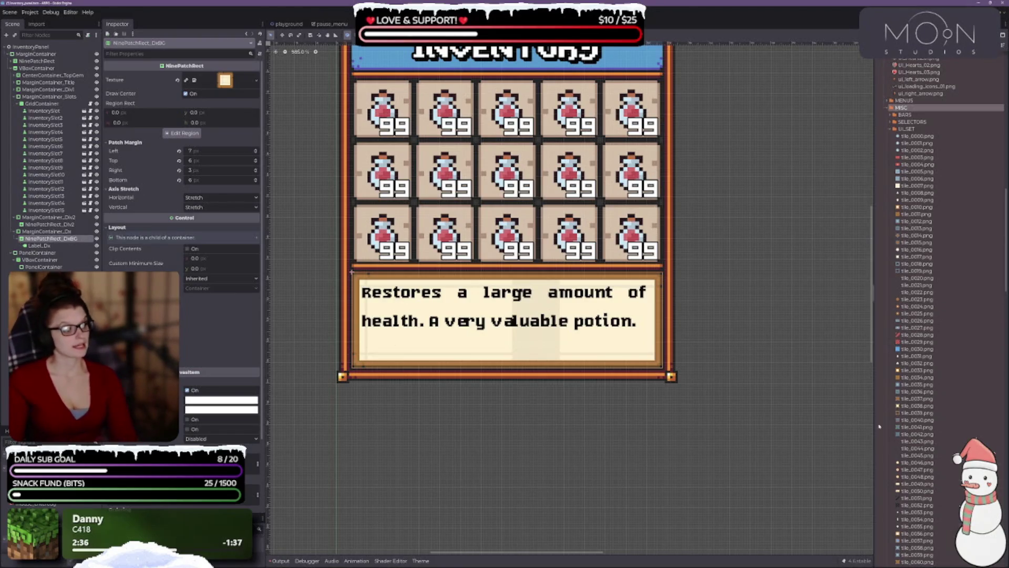
- Set NinePatchRect_DxBG's Texture to tile_0007.png for a lighter cream background
scroll(931, 339, up, 5)
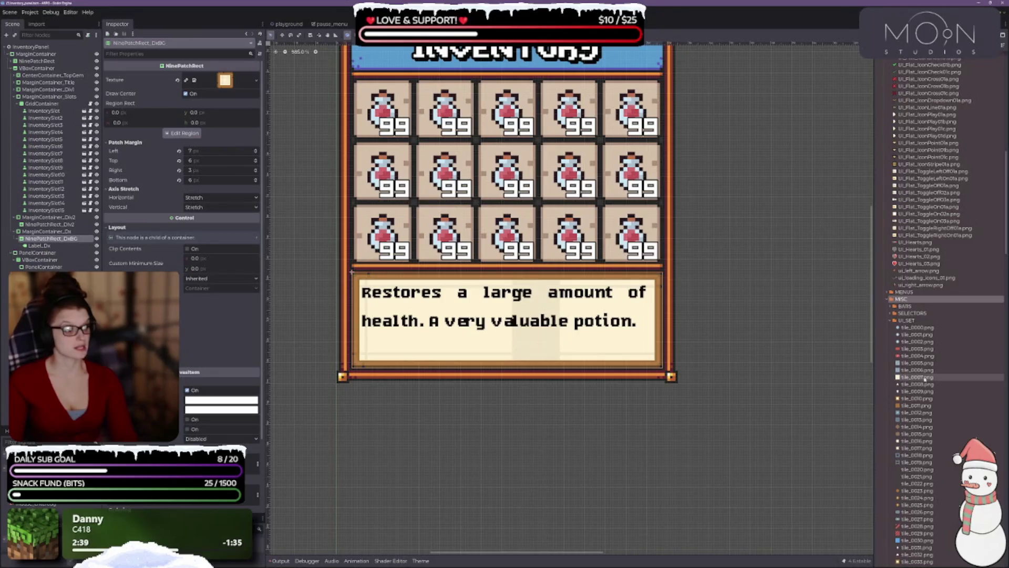
scroll(489, 237, down, 1)
scroll(488, 238, up, 1)
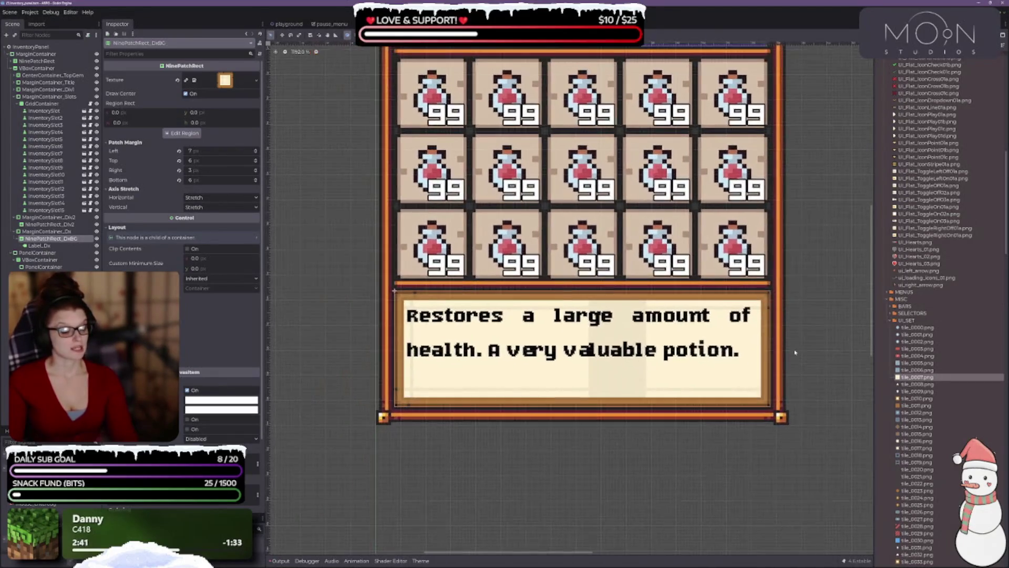
mouse_move(897, 380)
mouse_down()
mouse_move(841, 316)
mouse_move(216, 74)
mouse_up()
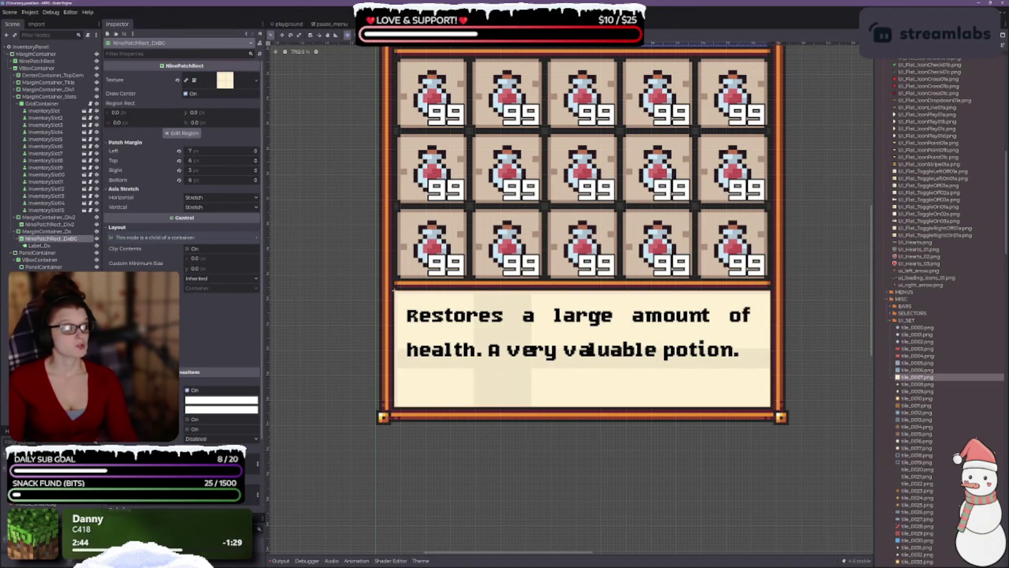
scroll(742, 309, down, 1)
scroll(647, 317, up, 1)
scroll(484, 393, down, 1)
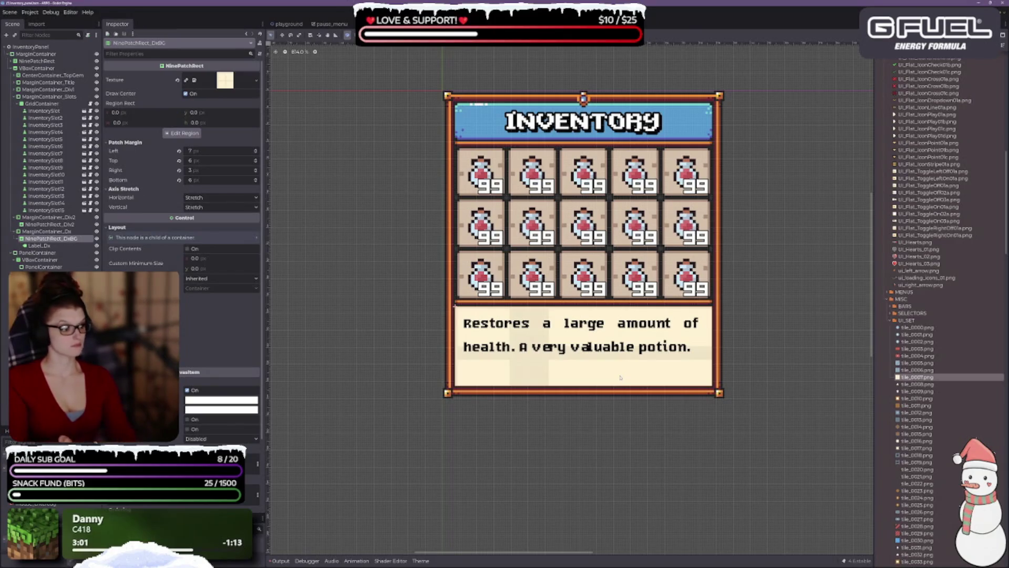
- Browse the UI_SET tile textures, then save the inventory panel scene
scroll(917, 509, down, 4)
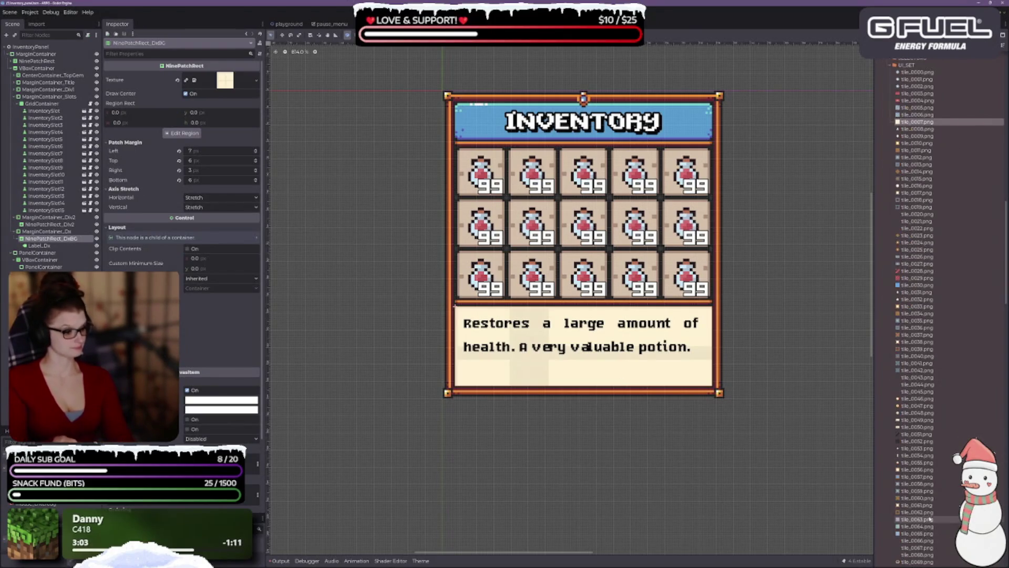
mouse_move(900, 450)
scroll(901, 449, down, 5)
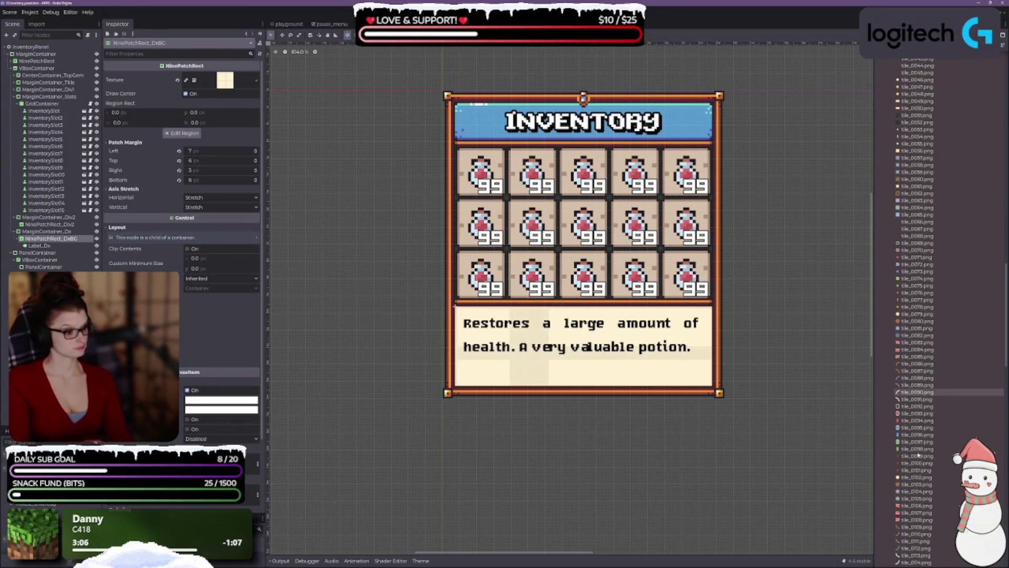
scroll(917, 444, down, 5)
scroll(925, 441, down, 6)
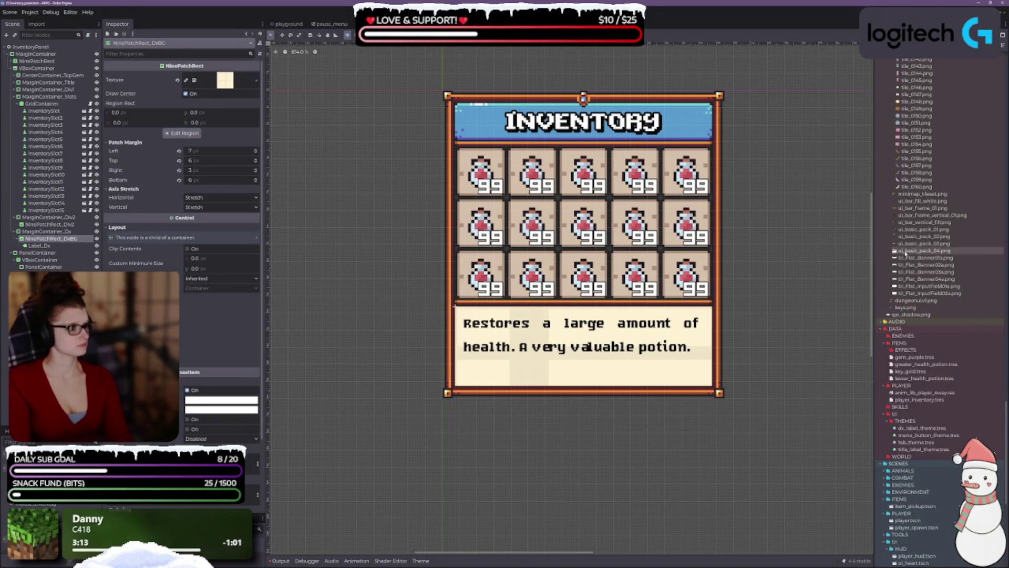
scroll(916, 257, up, 5)
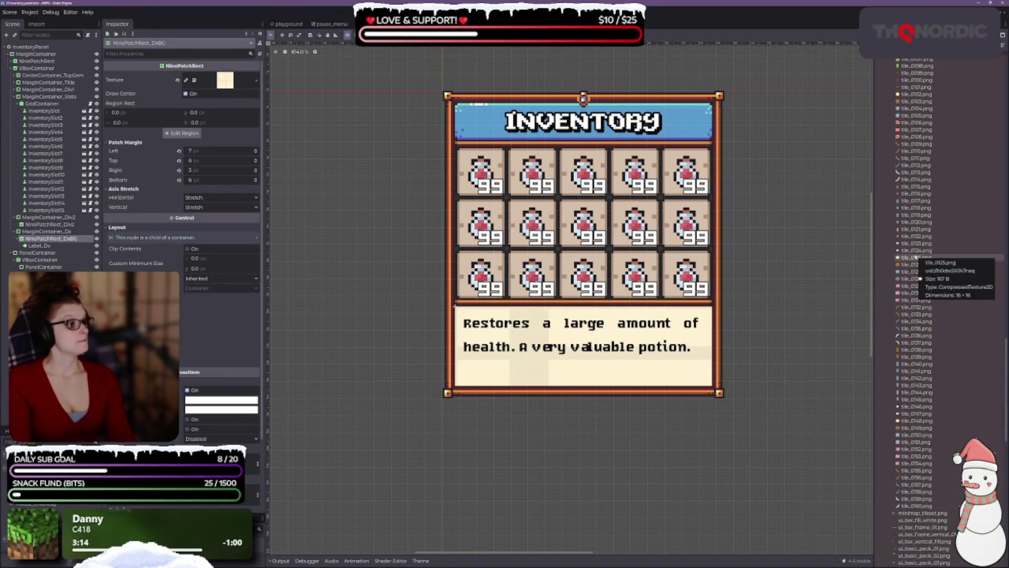
scroll(894, 231, up, 5)
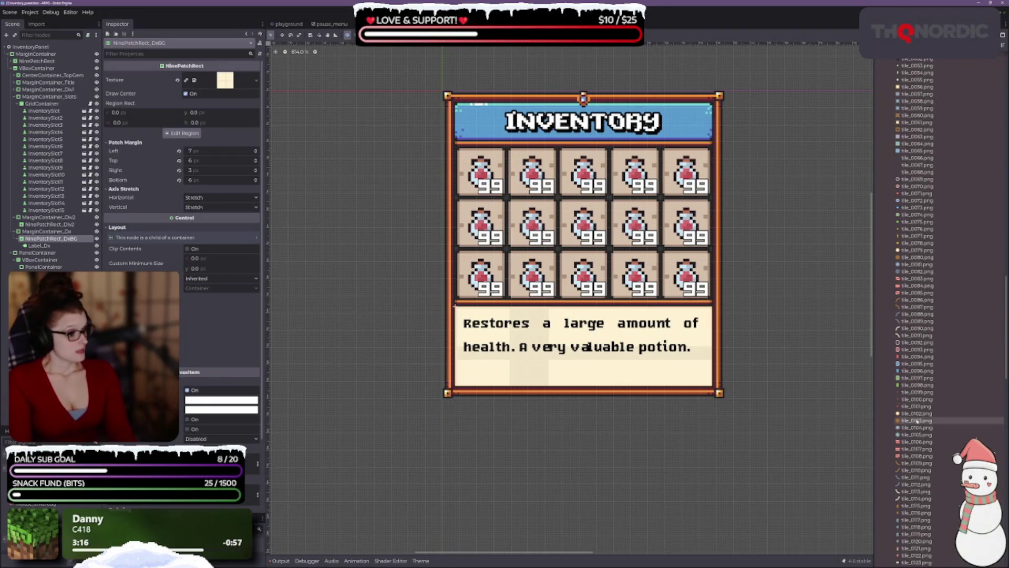
scroll(927, 379, up, 3)
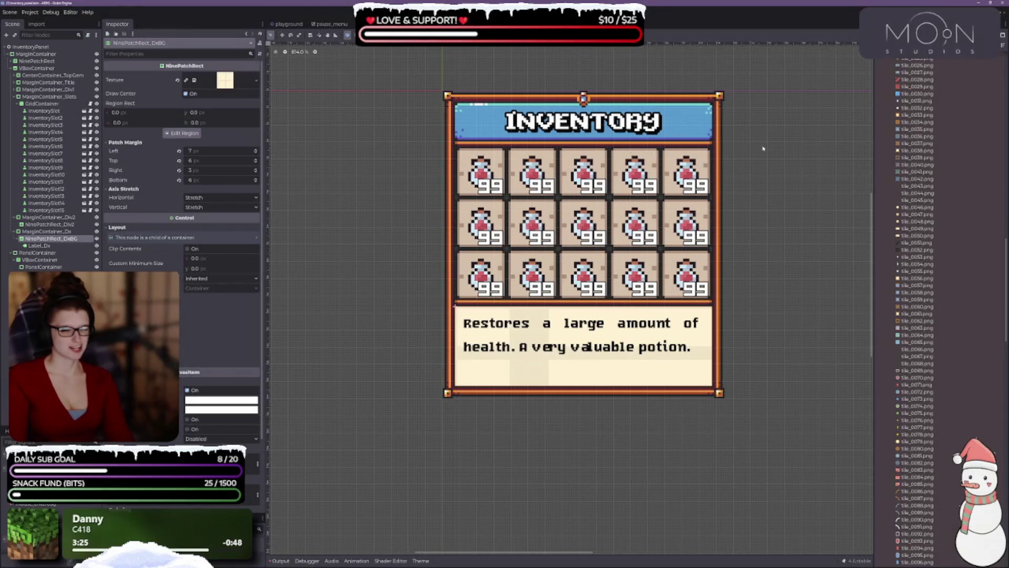
key(ctrl+s)
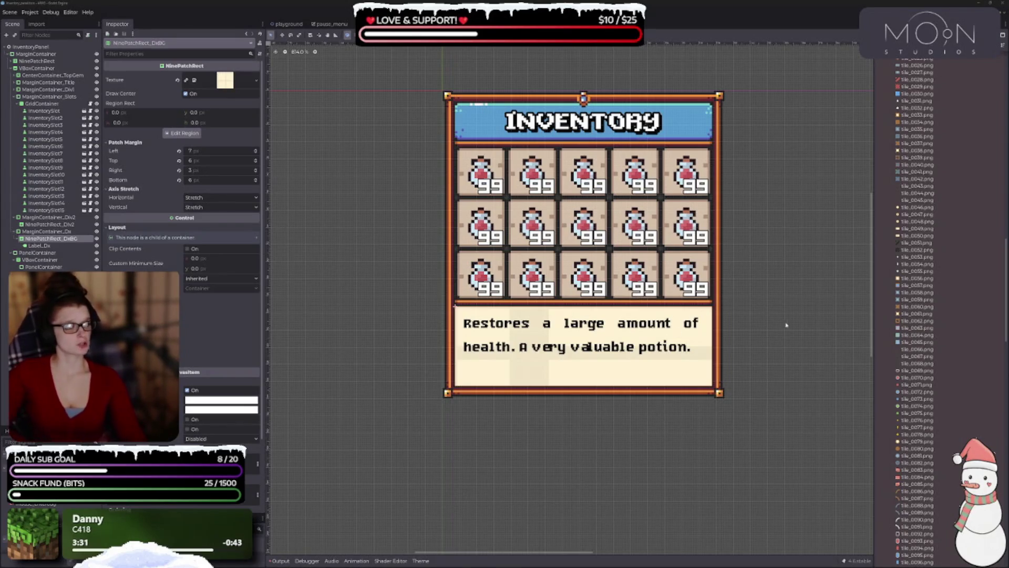
- Inspect tile_0020.png and try it as the description box texture
scroll(972, 290, up, 5)
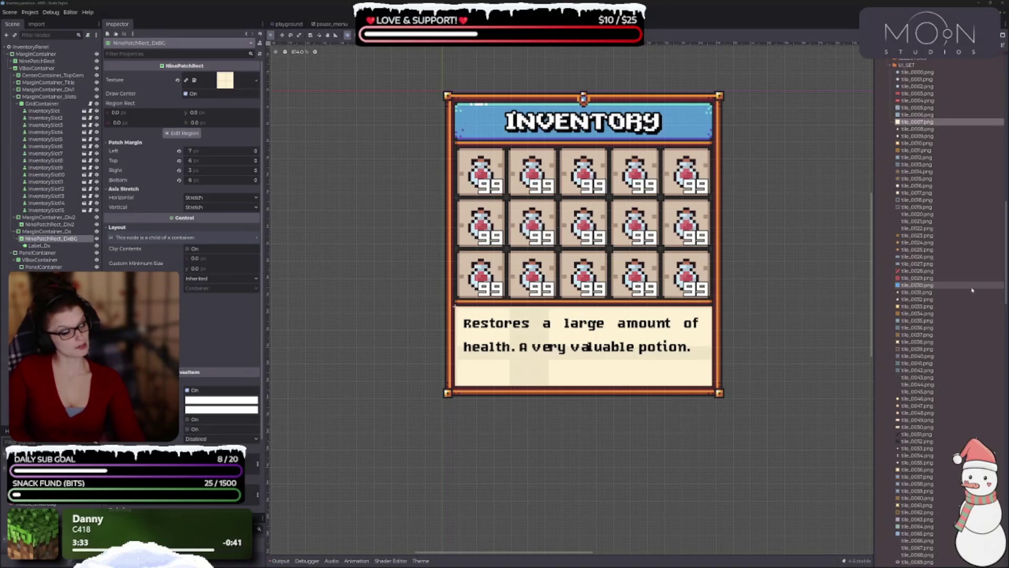
scroll(902, 212, up, 3)
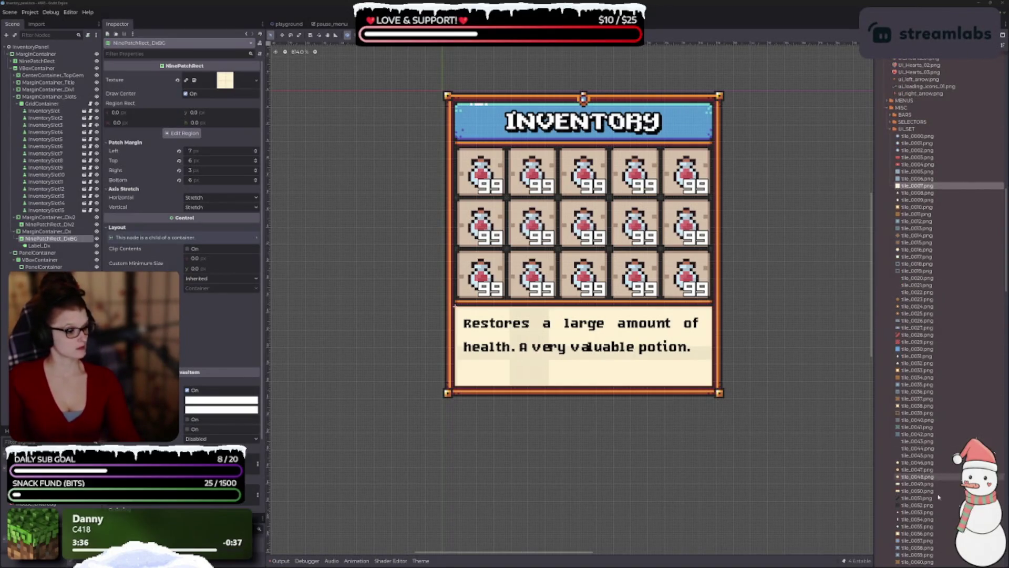
scroll(929, 413, up, 5)
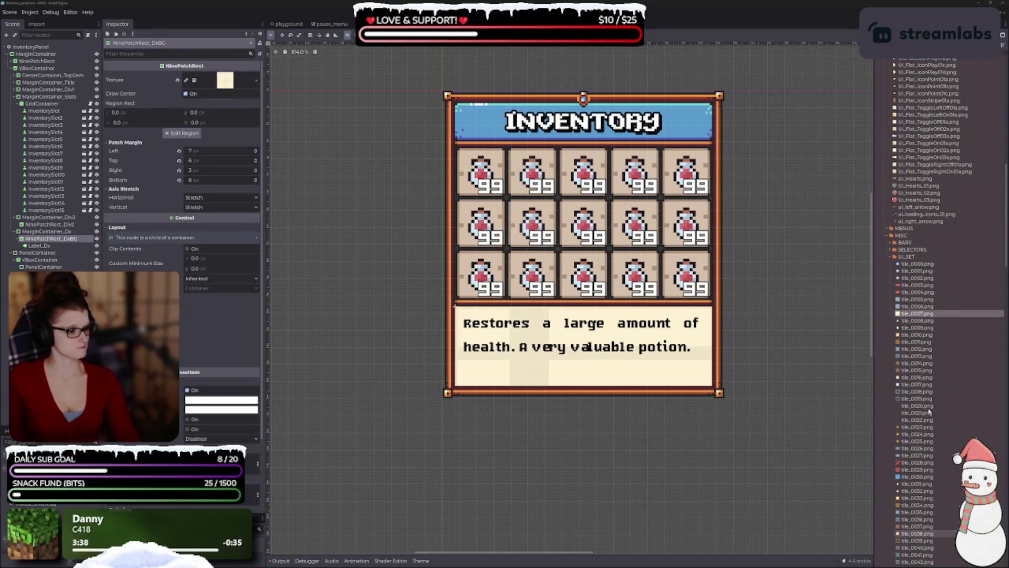
scroll(930, 413, down, 3)
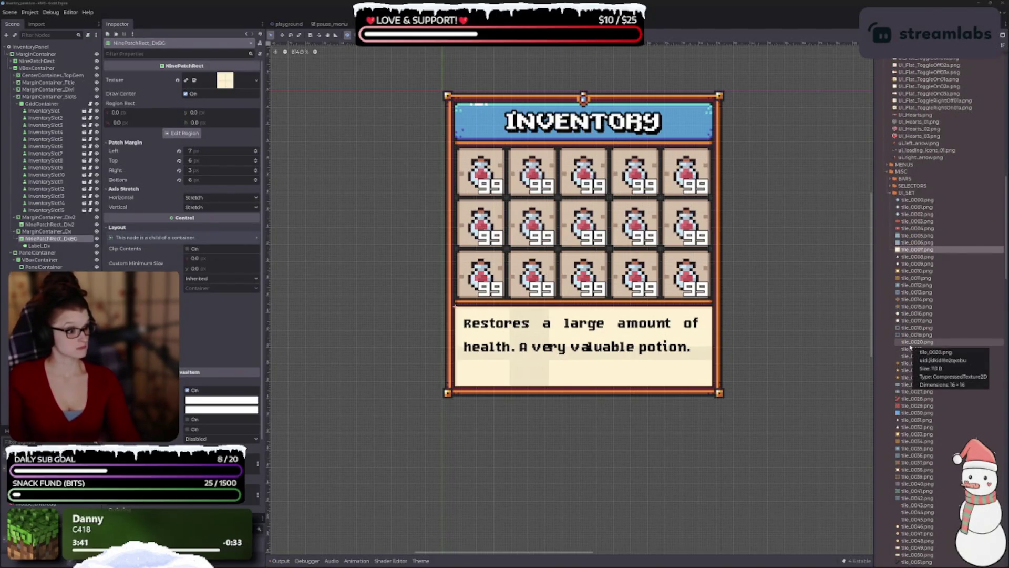
click(910, 344)
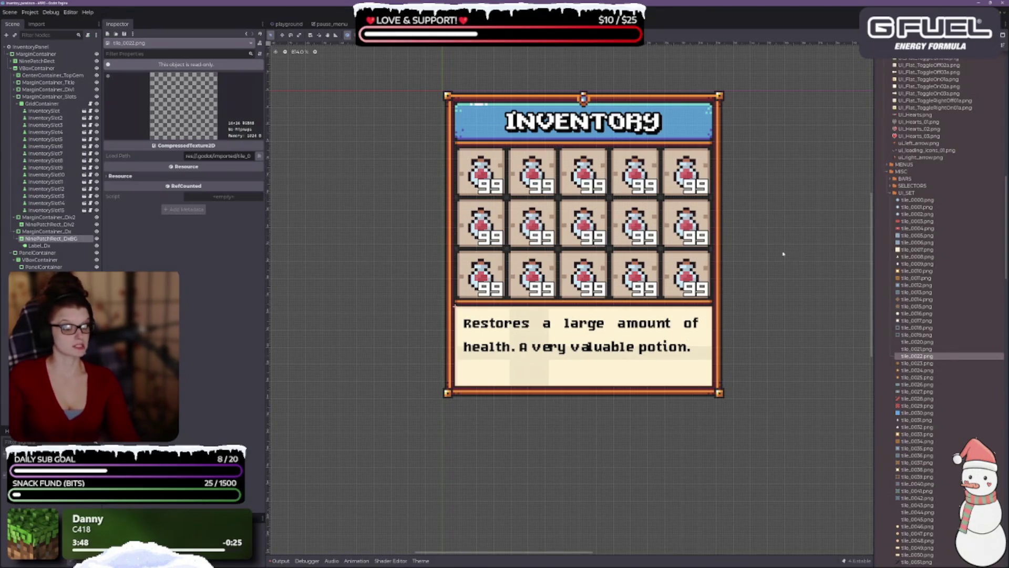
mouse_move(934, 341)
mouse_down()
mouse_move(259, 103)
mouse_move(228, 127)
mouse_up()
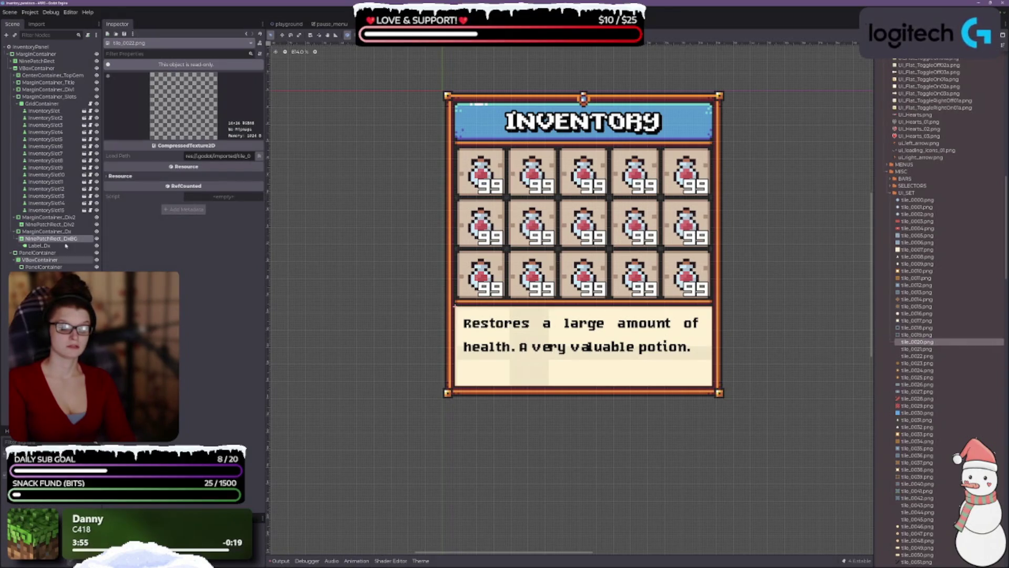
- Select the Div2 nodes and NinePatchRect_DxBG, then undo to clear its background texture
click(58, 218)
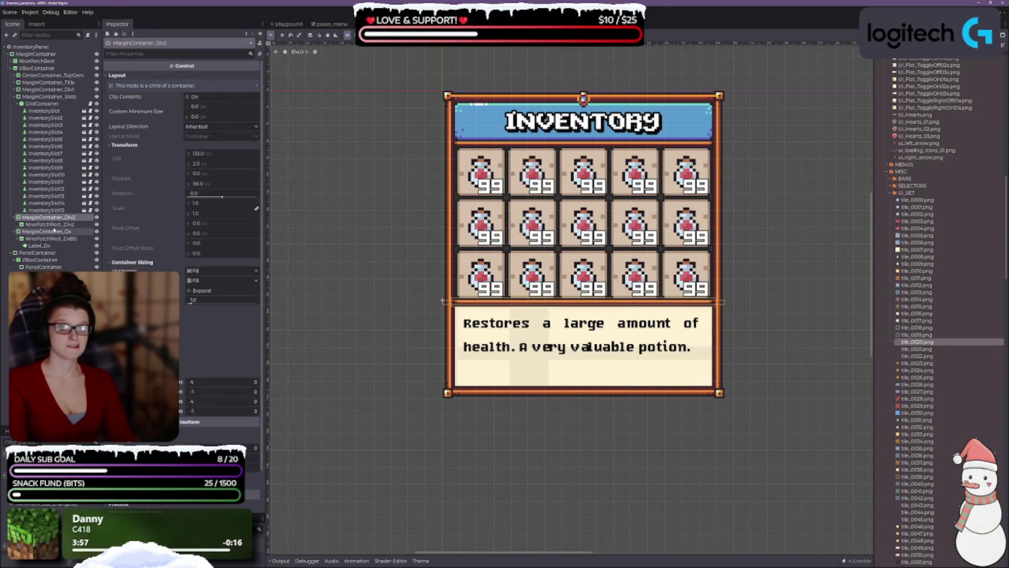
click(50, 224)
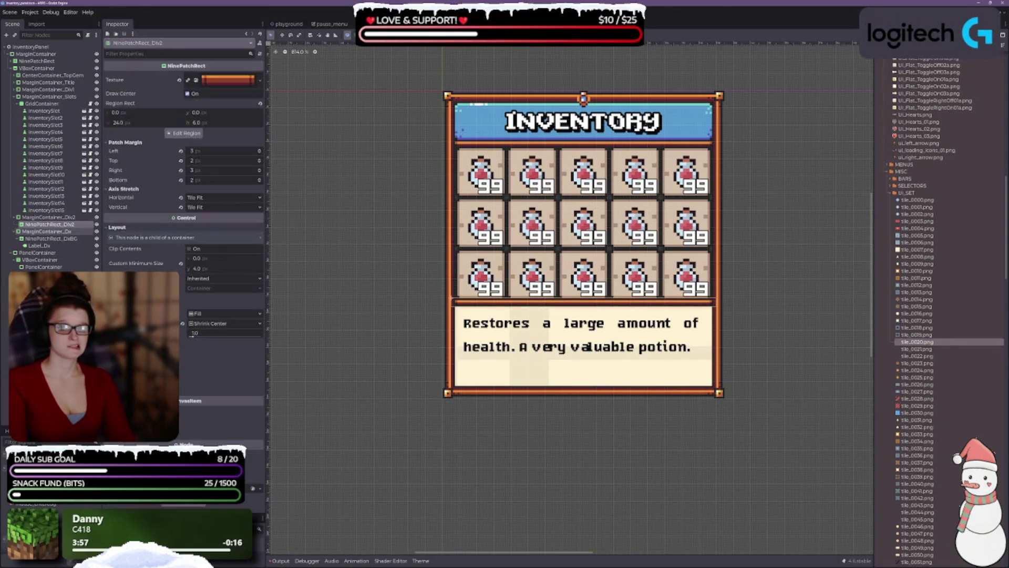
click(52, 239)
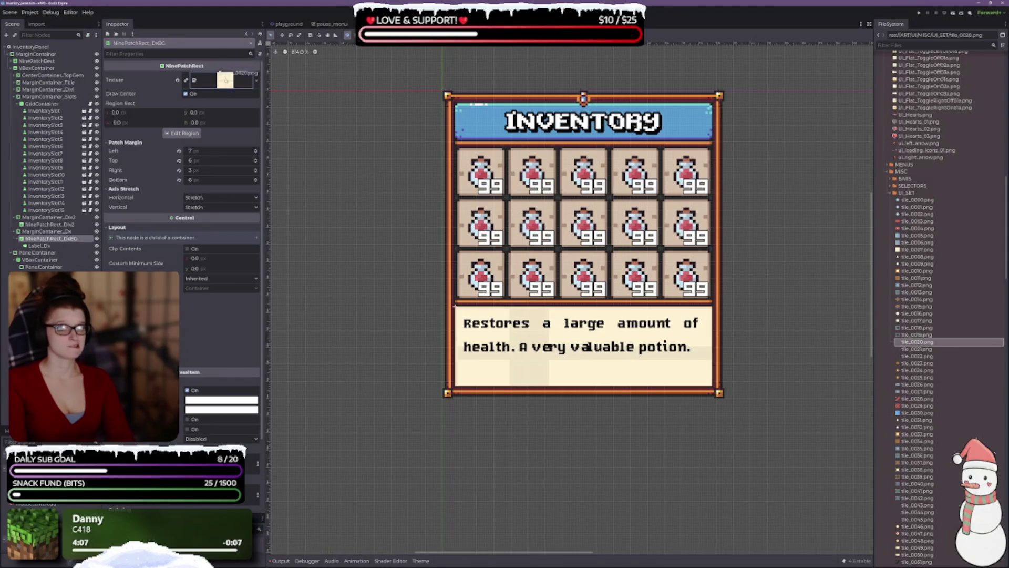
key(ctrl+z)
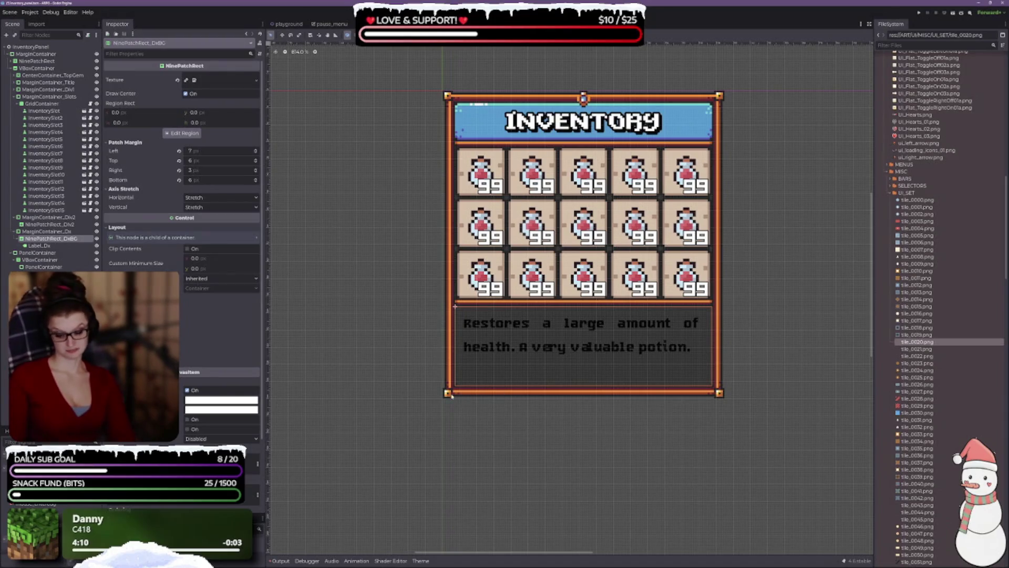
- Apply the bordered tile_0038.png as the description background and open its region editor
key(ctrl+shift+z)
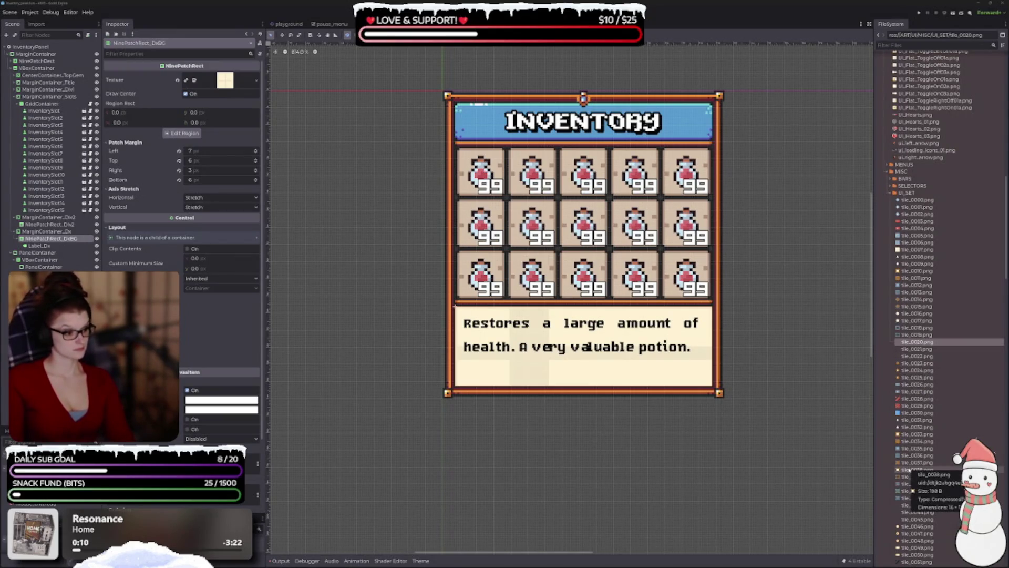
click(909, 470)
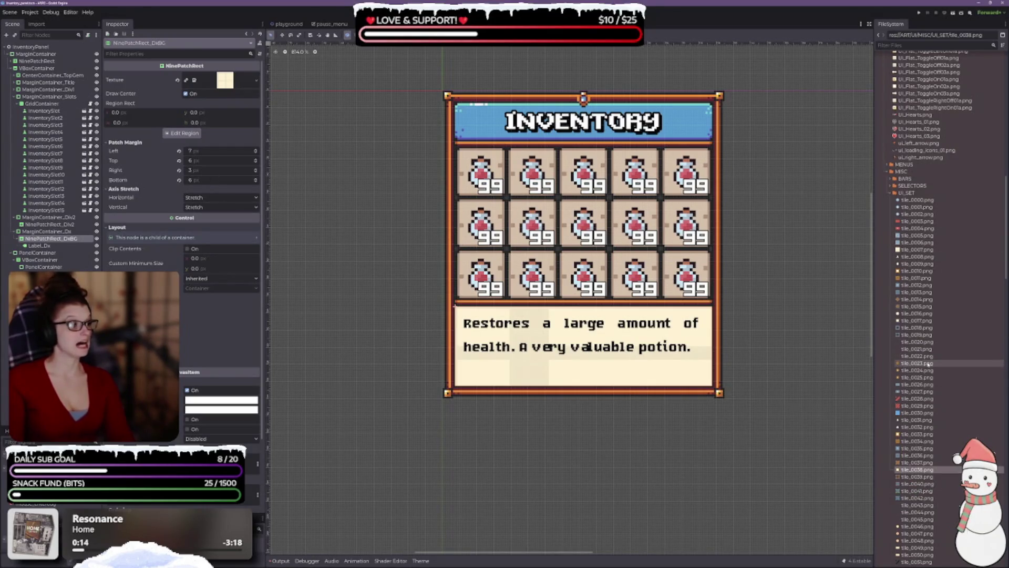
mouse_move(915, 469)
mouse_down()
mouse_move(418, 308)
mouse_move(226, 81)
mouse_up()
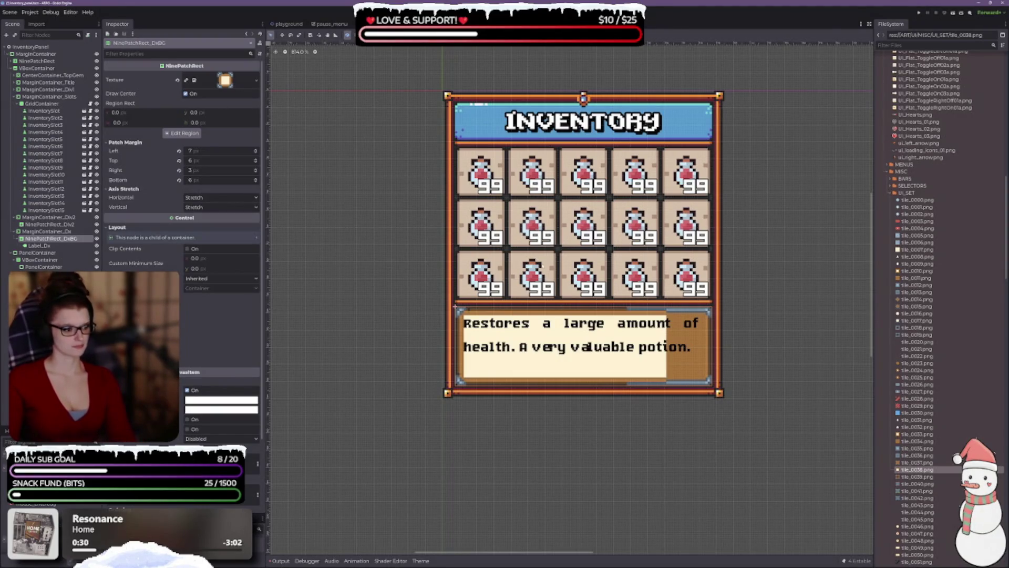
click(167, 133)
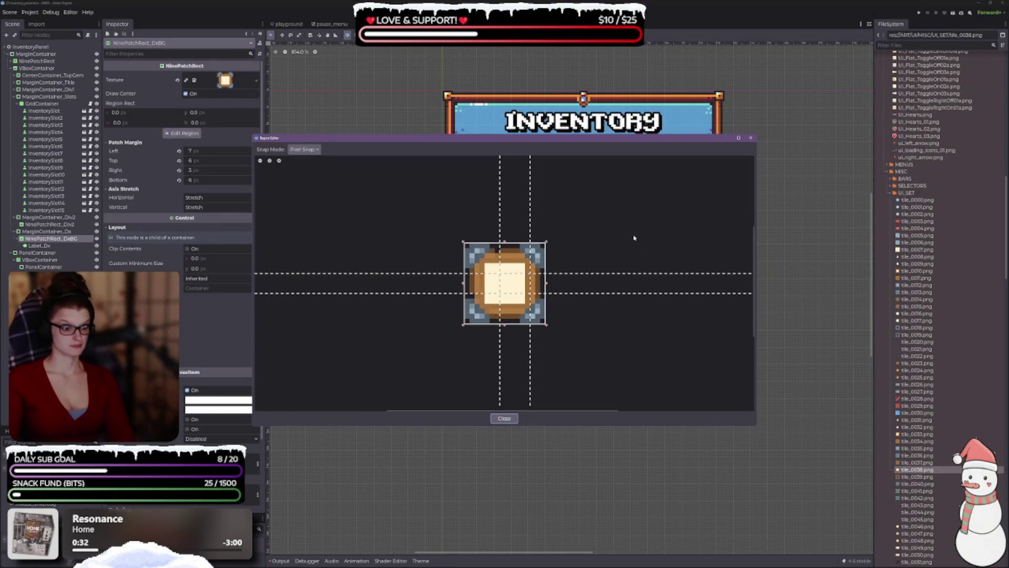
- Set tile_0038's left, right and bottom patch margins to 5 px, then close the editor
mouse_move(481, 140)
mouse_down()
mouse_move(278, 232)
mouse_move(271, 223)
mouse_up()
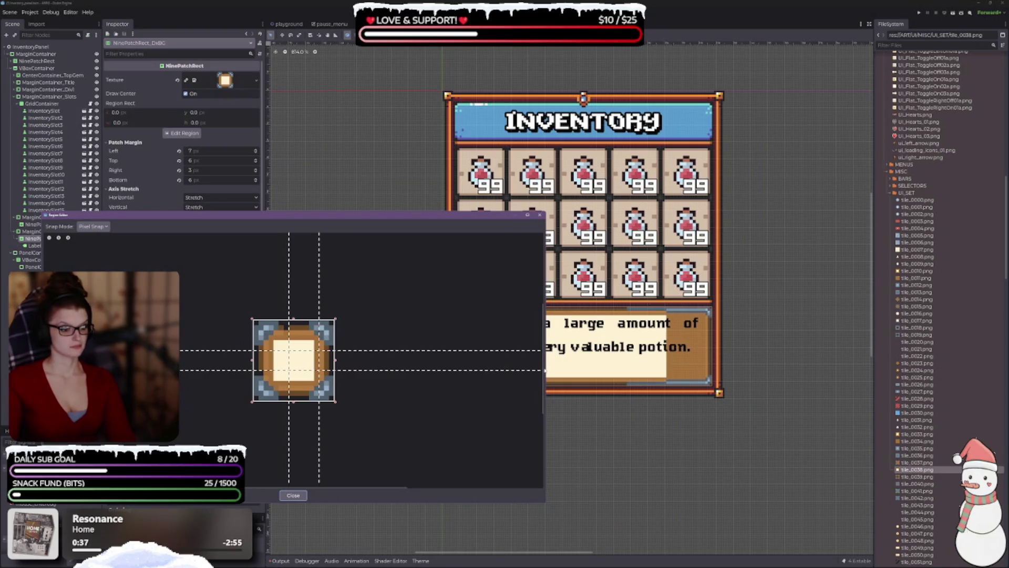
drag(545, 369, 444, 364)
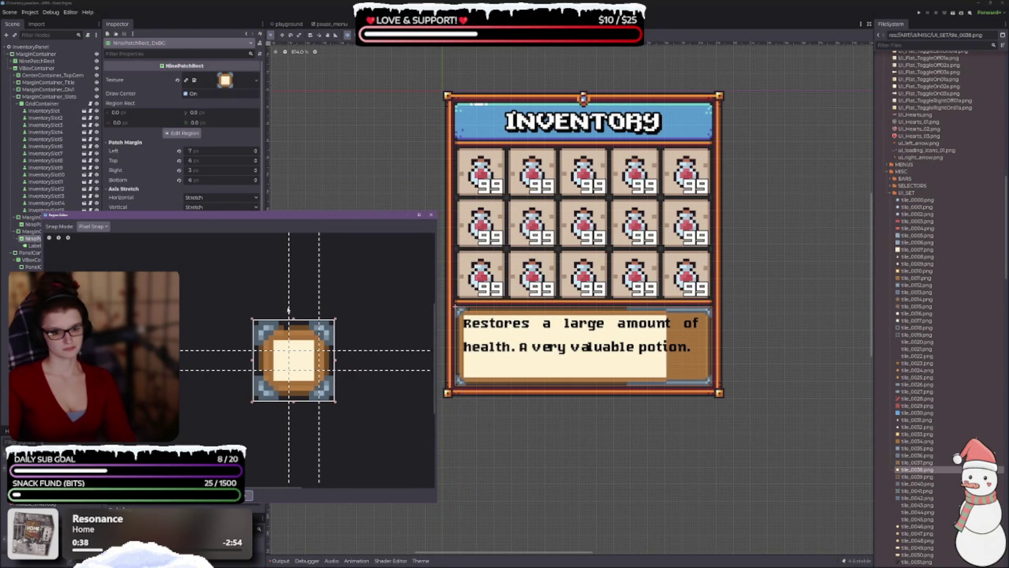
drag(289, 307, 277, 308)
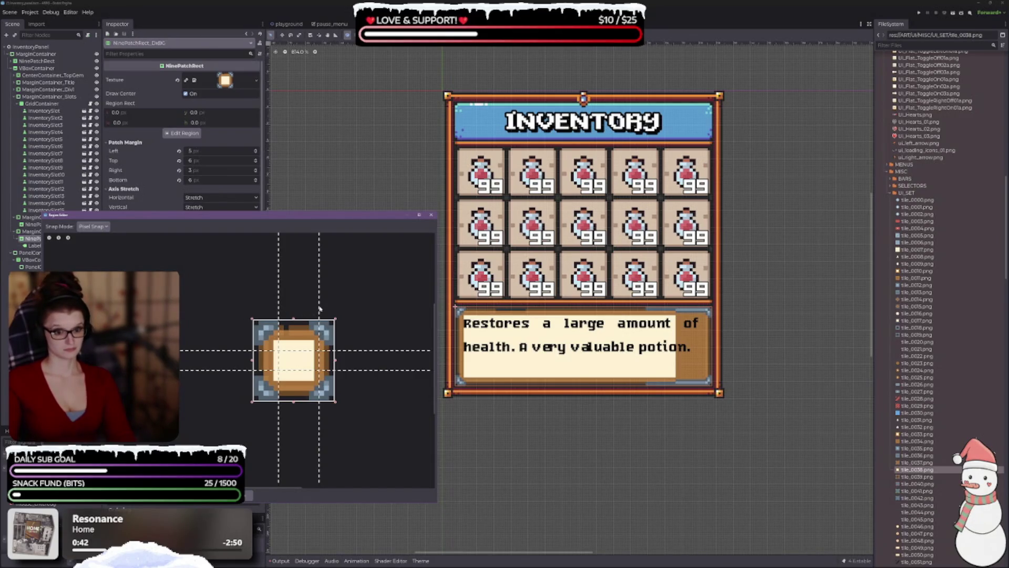
drag(319, 309, 310, 309)
drag(247, 370, 241, 349)
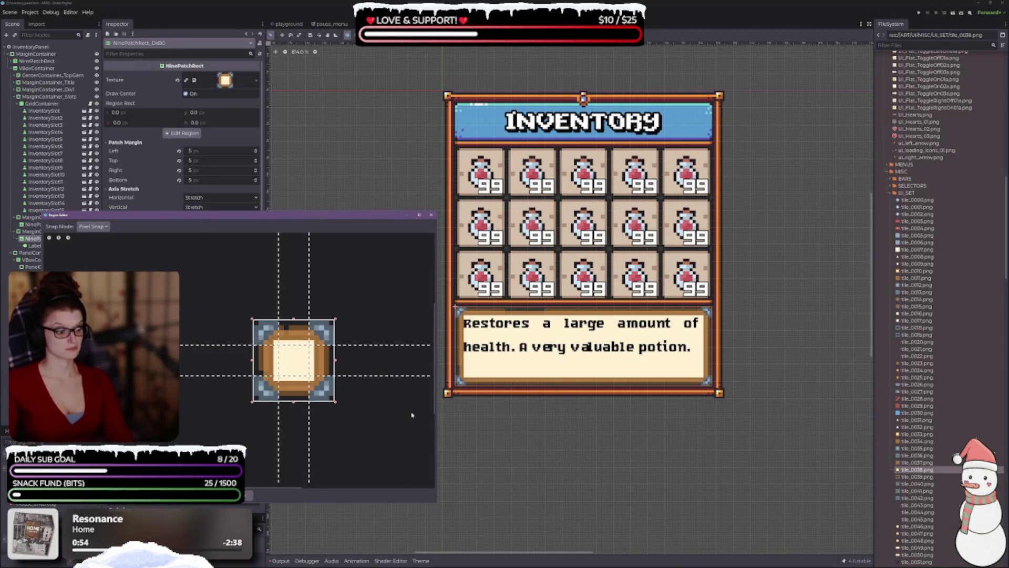
click(431, 215)
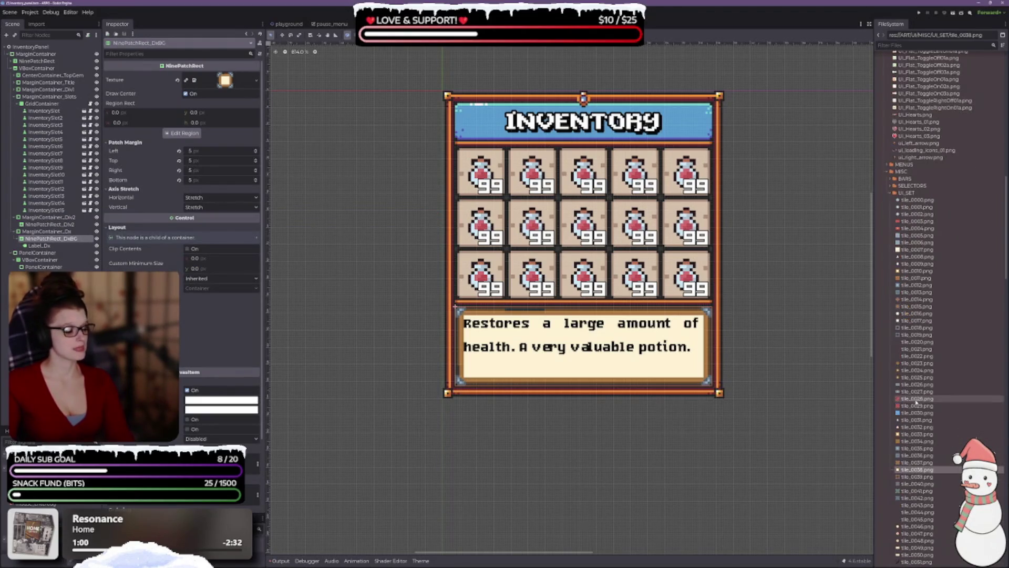
- Preview tile_0017 and tile_0007, then apply tile_0007 to NinePatchRect_DxBG
mouse_move(920, 321)
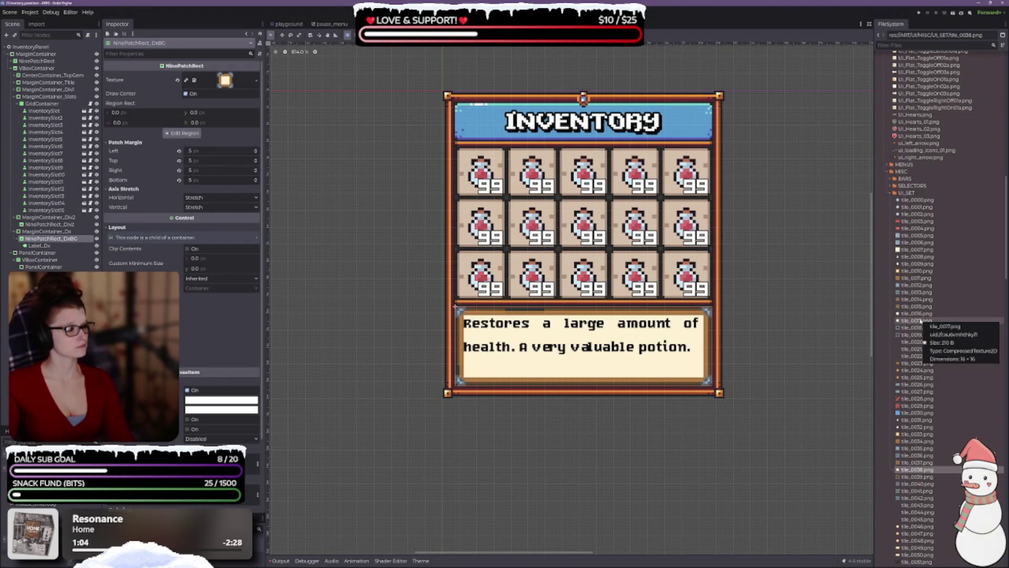
click(920, 321)
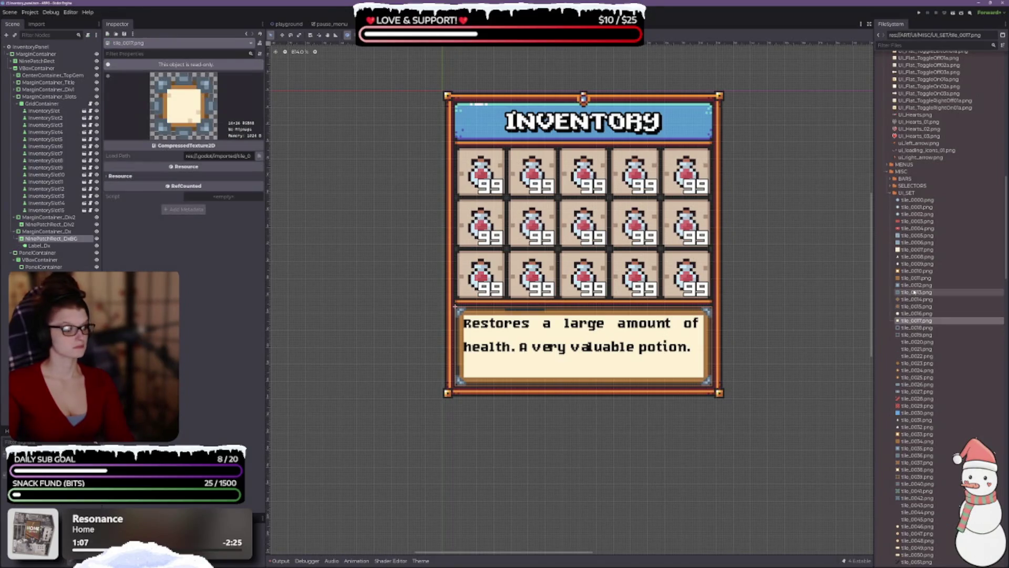
click(915, 250)
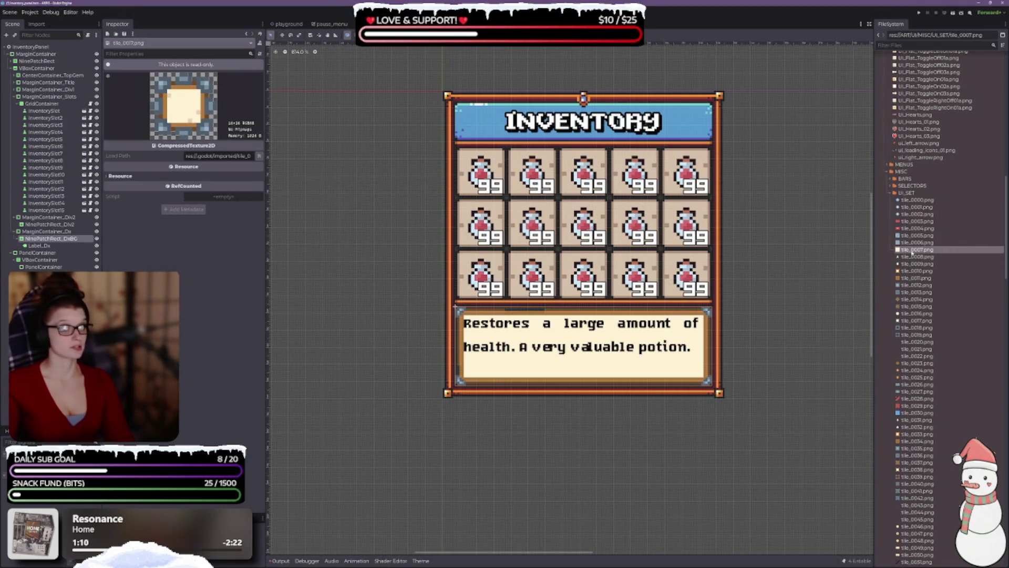
click(46, 231)
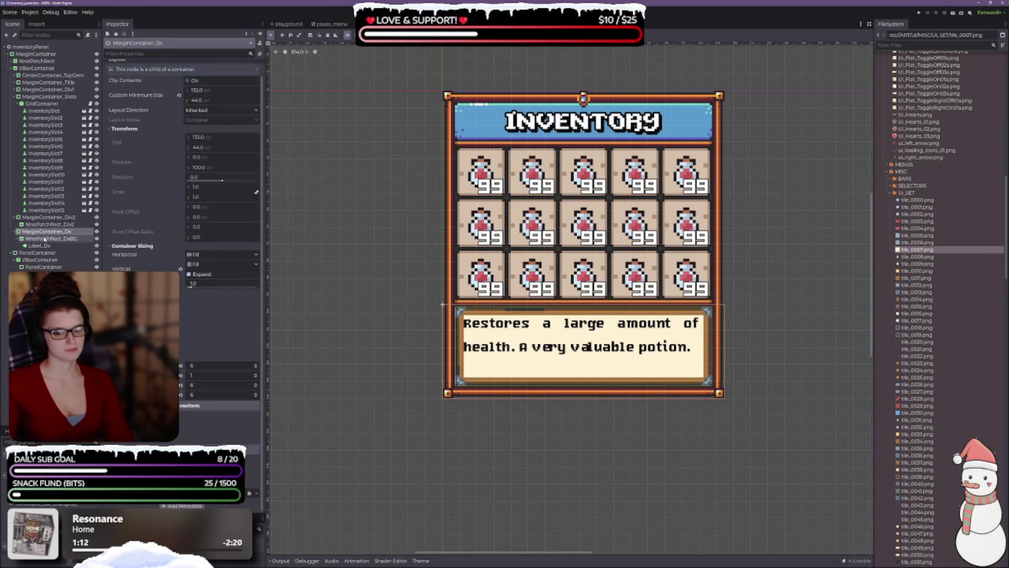
click(44, 240)
mouse_move(914, 249)
mouse_down()
mouse_move(258, 120)
mouse_move(227, 81)
mouse_up()
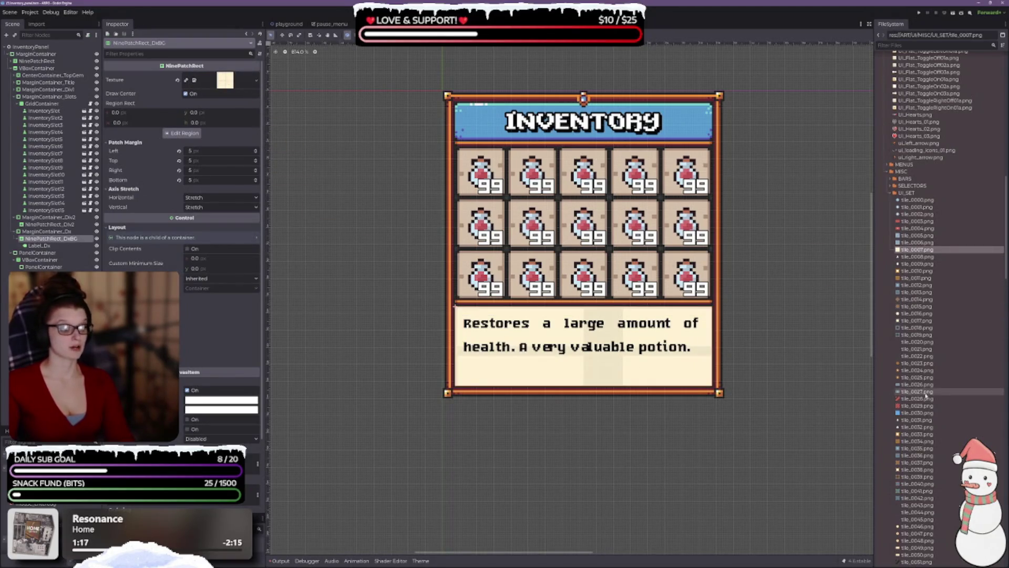
- Preview tile_0079 among the UI_SET tiles, then reselect NinePatchRect_DxBG
scroll(929, 228, down, 10)
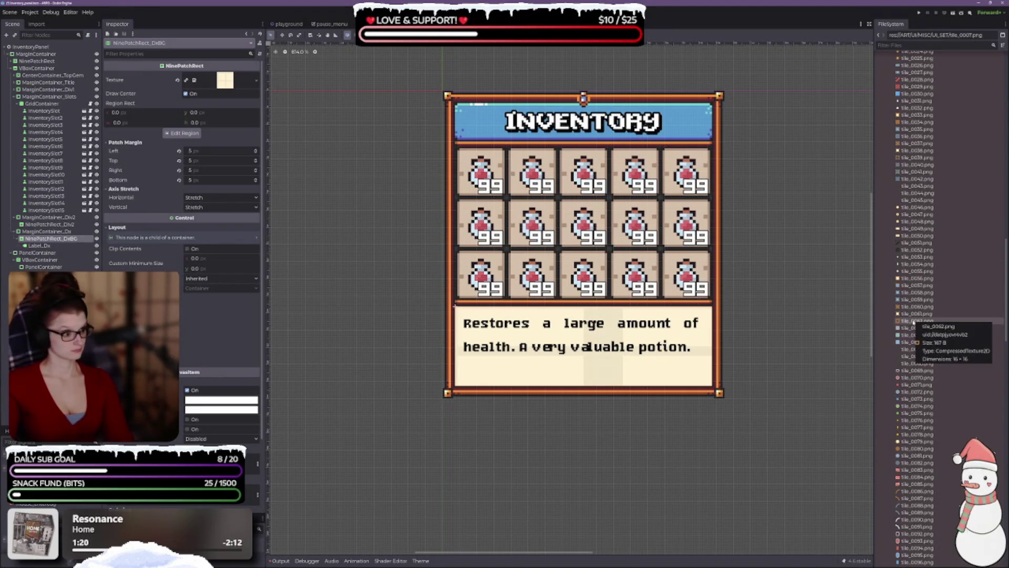
click(922, 444)
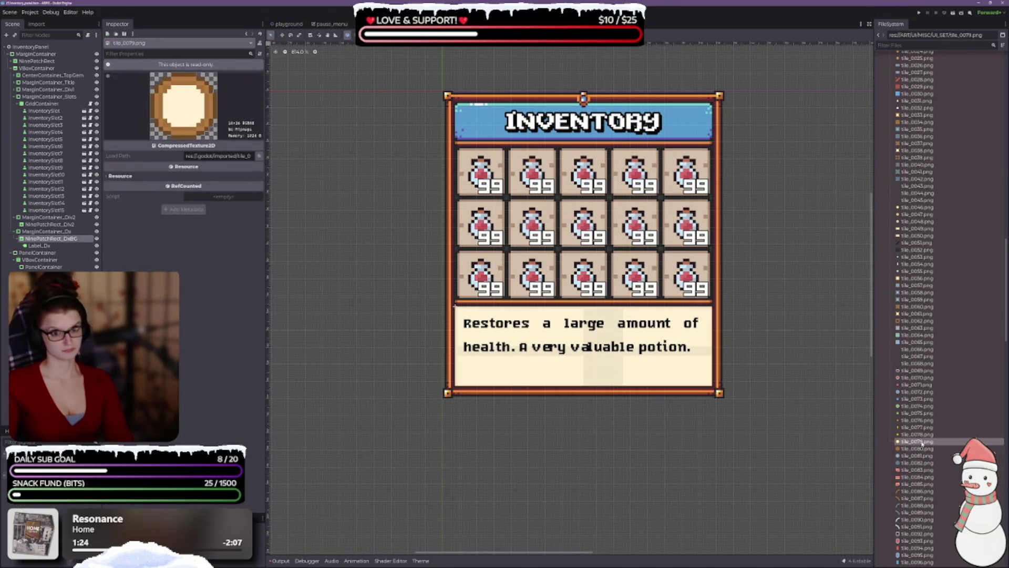
scroll(923, 432, down, 5)
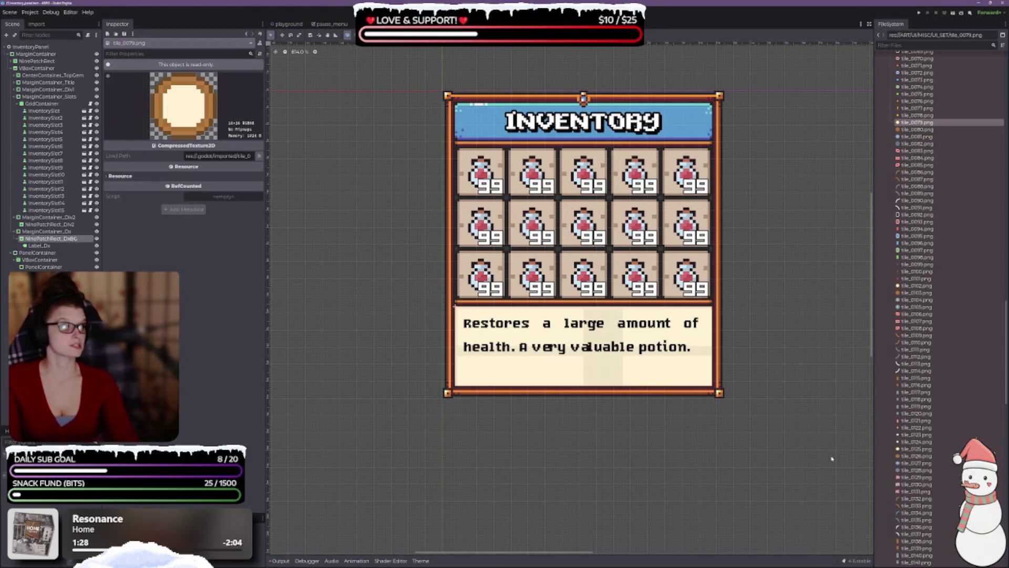
scroll(919, 436, down, 3)
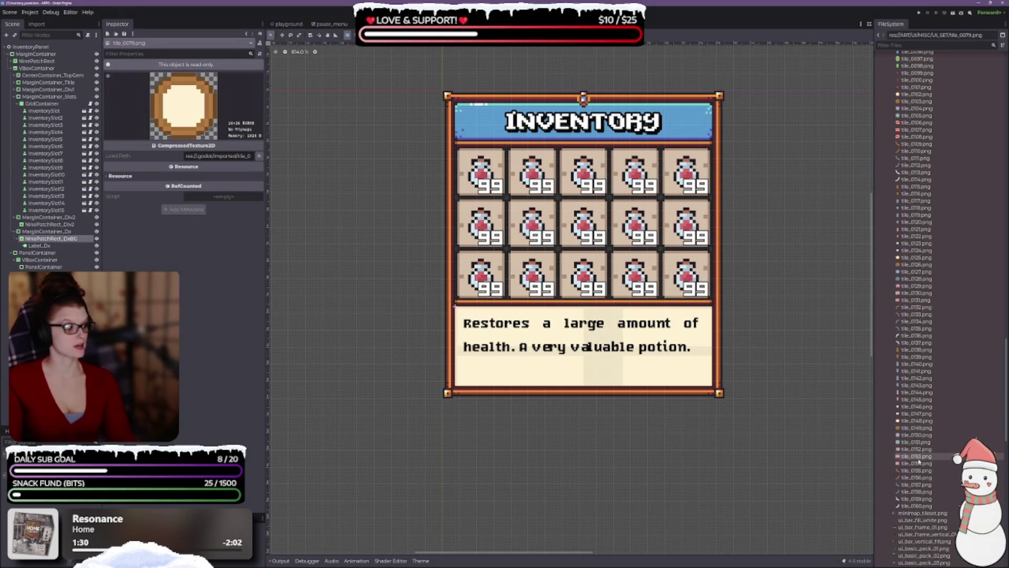
scroll(917, 423, down, 3)
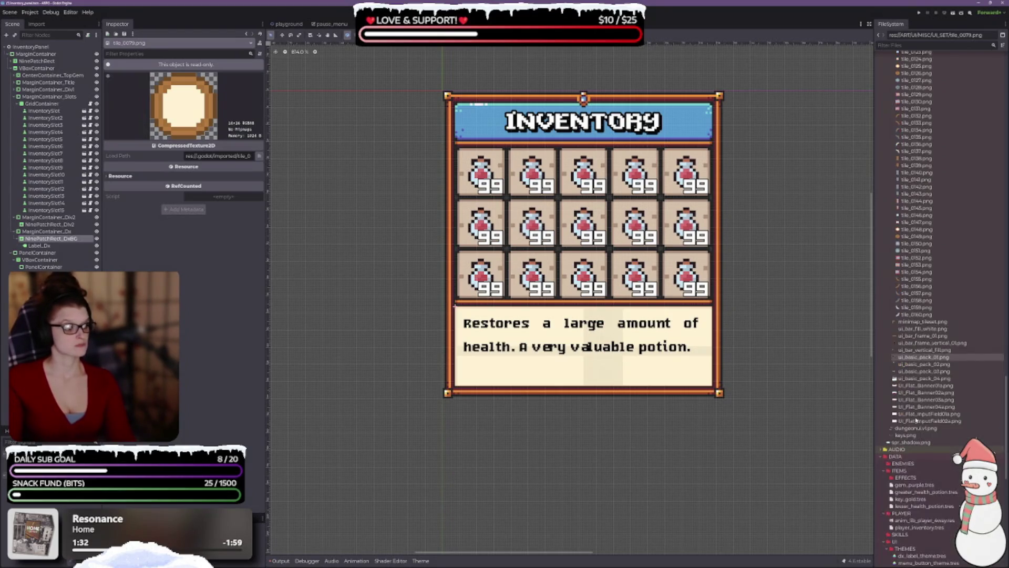
scroll(950, 414, up, 3)
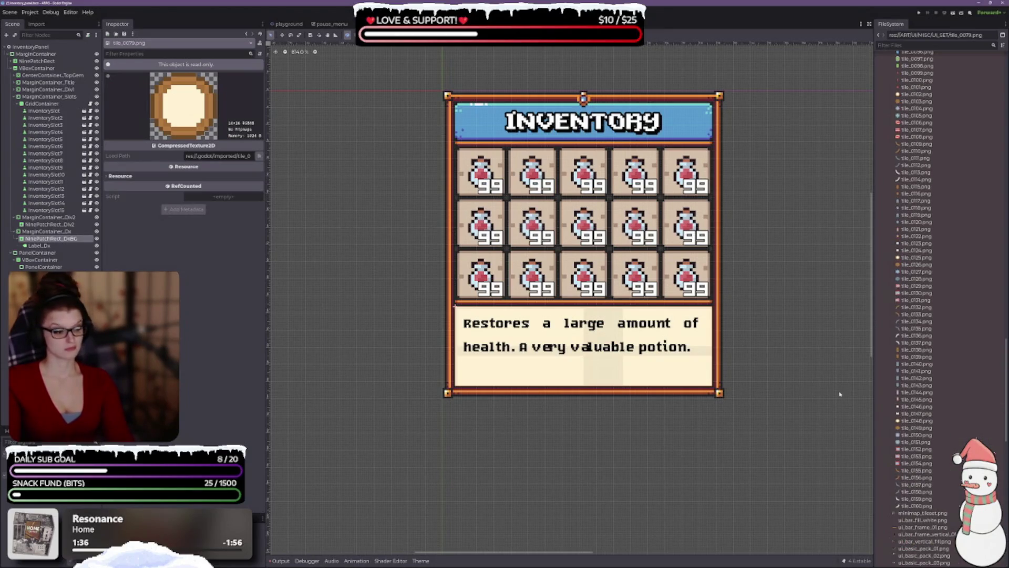
scroll(910, 385, up, 9)
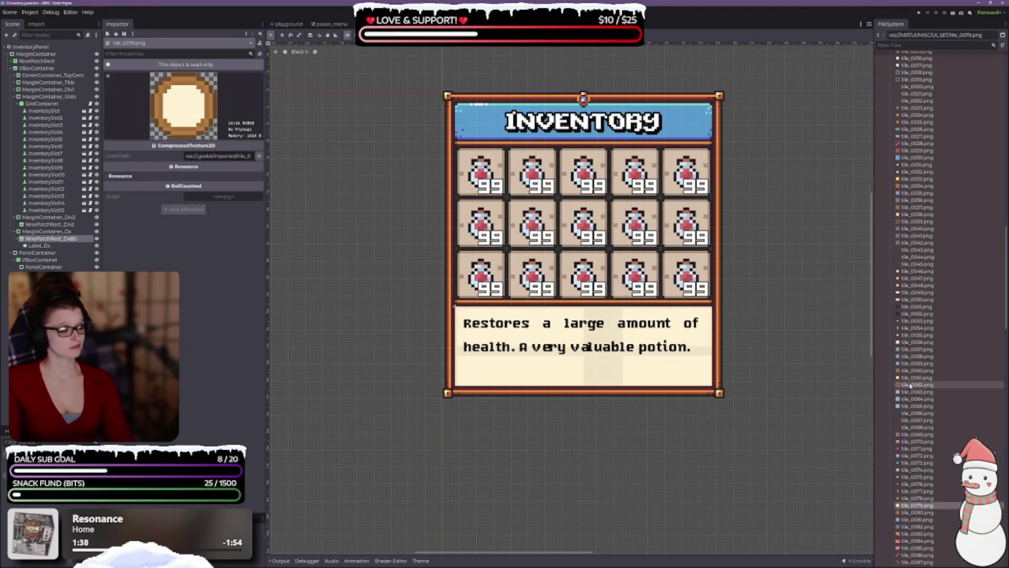
scroll(938, 371, up, 2)
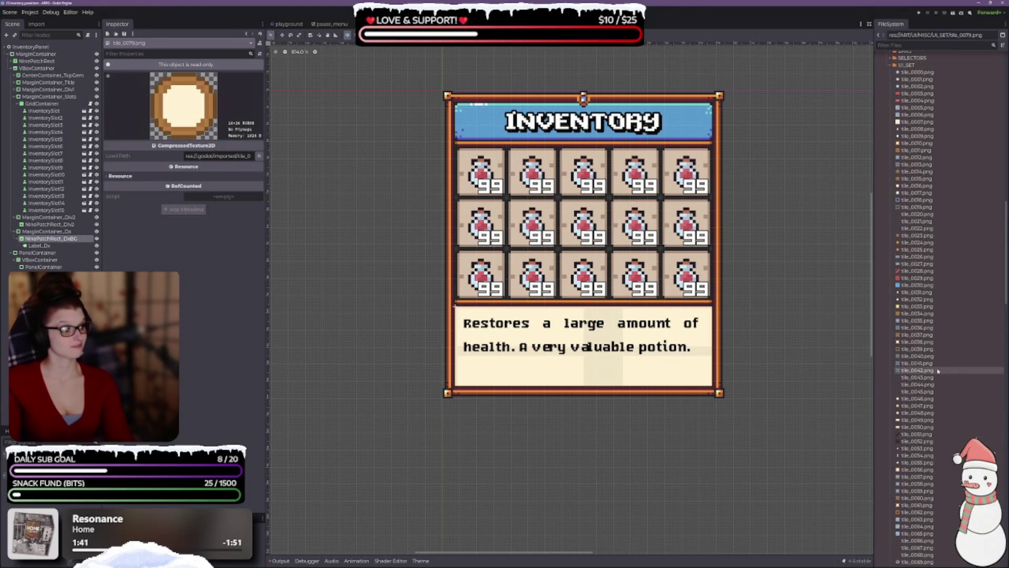
scroll(973, 379, up, 1)
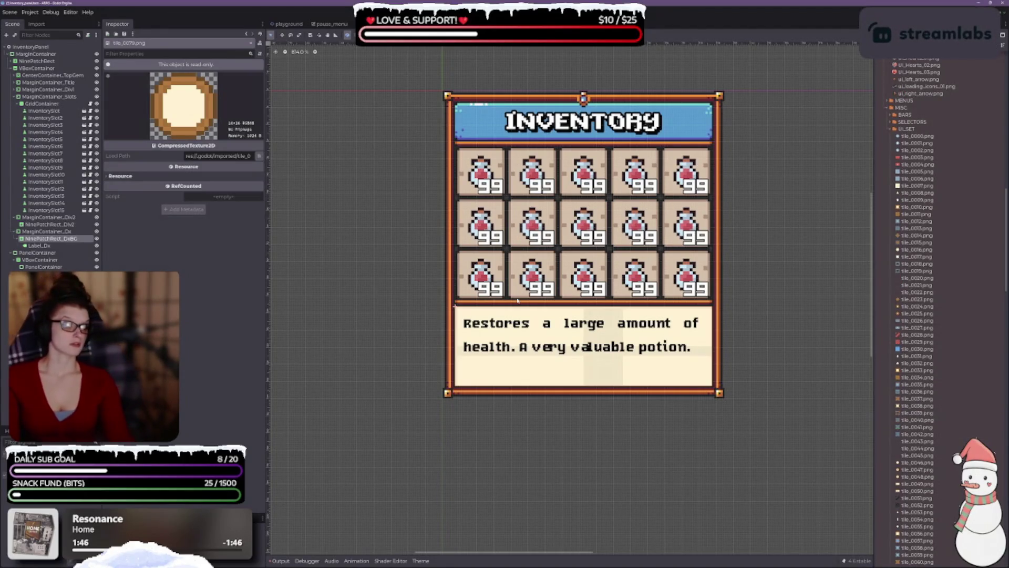
click(64, 238)
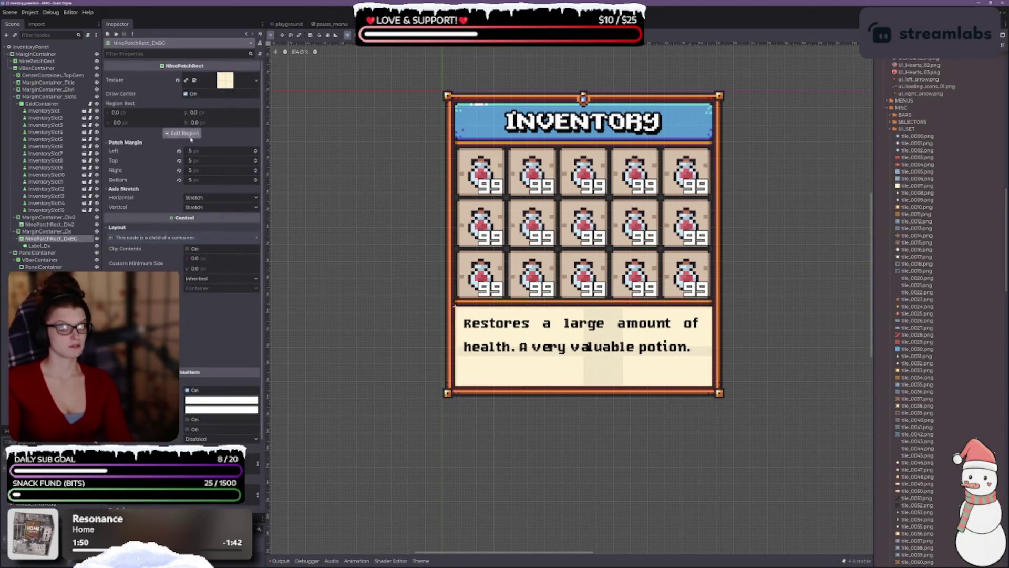
- Review the background's texture region and patch margins, then bring up the Modulate colour picker
click(181, 133)
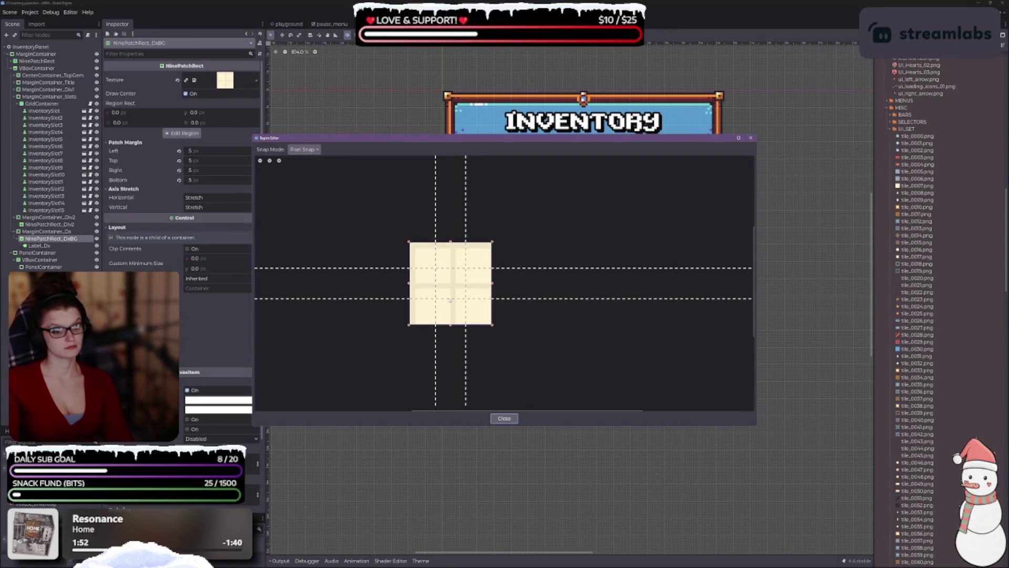
scroll(454, 312, up, 4)
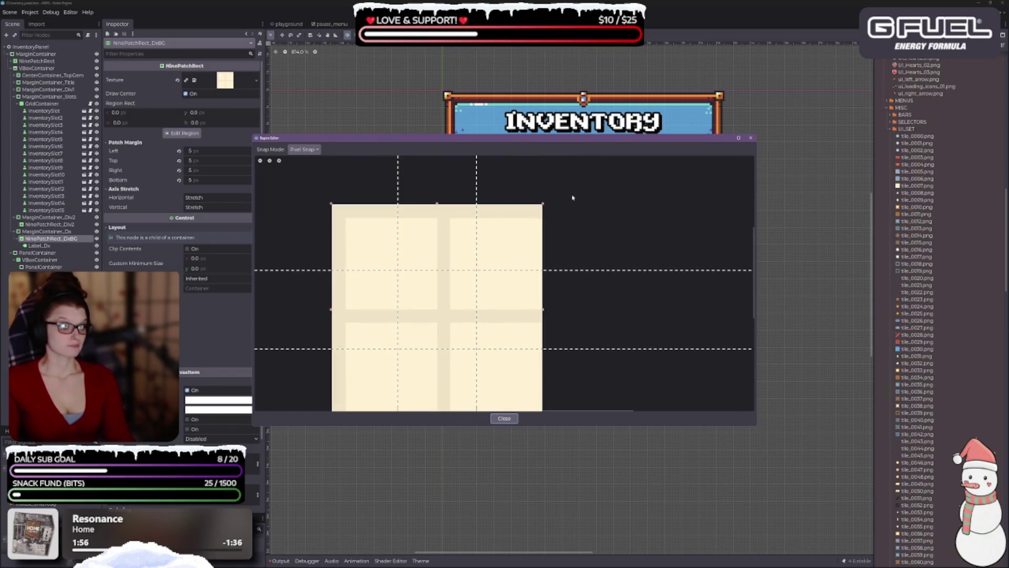
mouse_move(511, 142)
mouse_down()
mouse_move(504, 464)
mouse_move(488, 460)
mouse_move(443, 129)
mouse_up()
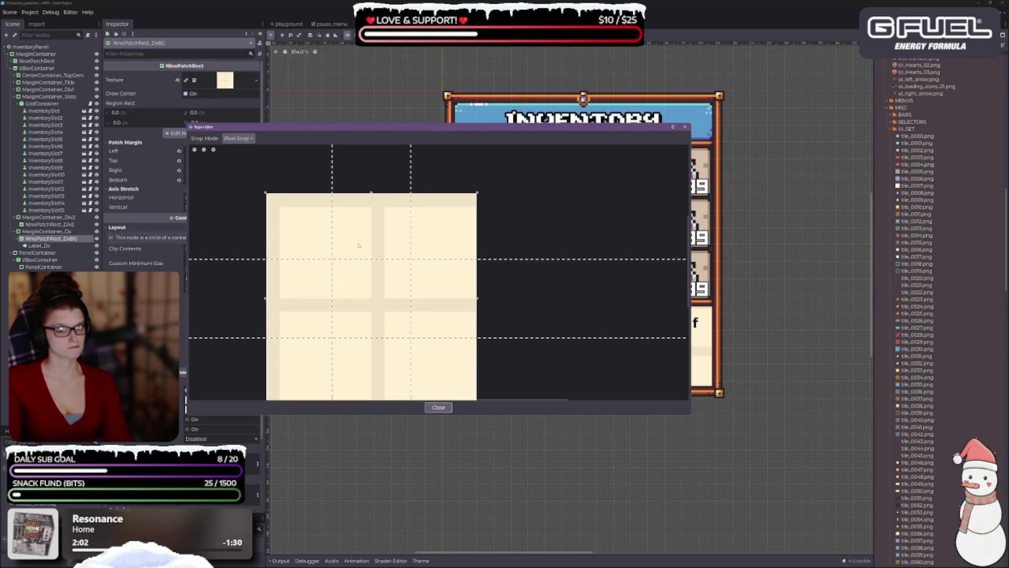
click(439, 407)
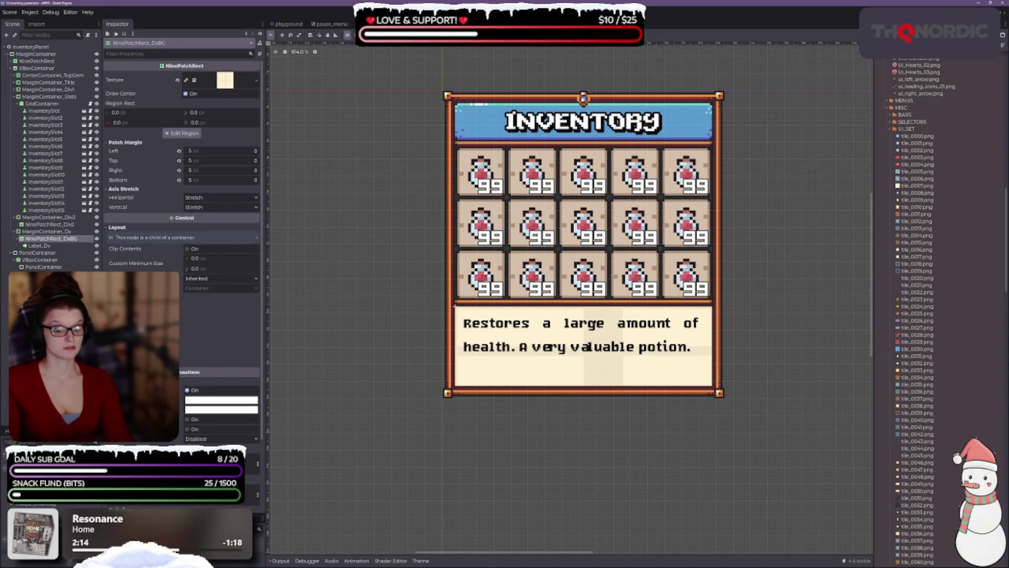
click(221, 400)
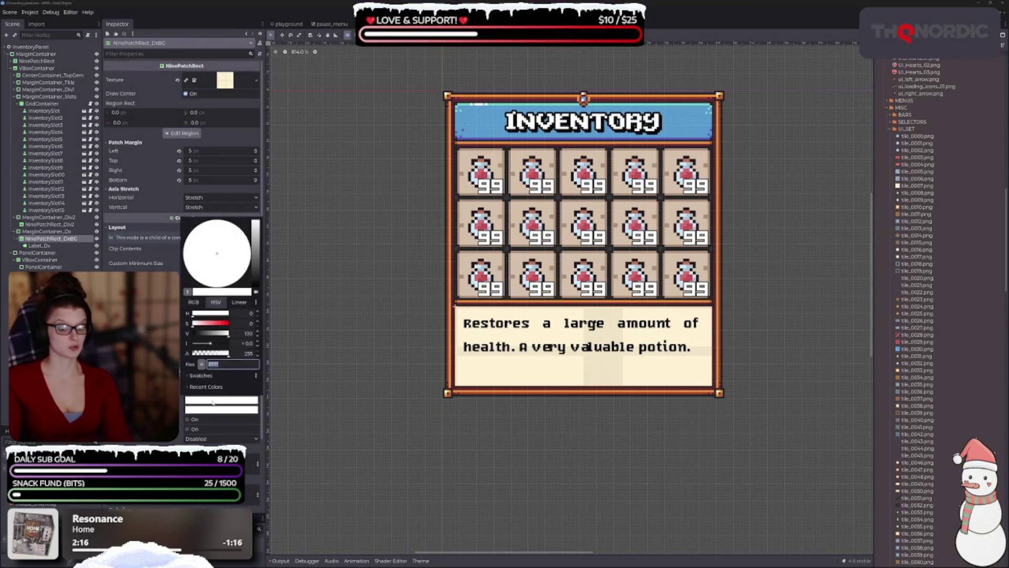
- Lower the Modulate value to a muted grey-beige tint and reopen Edit Region
mouse_move(259, 280)
mouse_down()
mouse_move(228, 270)
mouse_move(212, 245)
mouse_up()
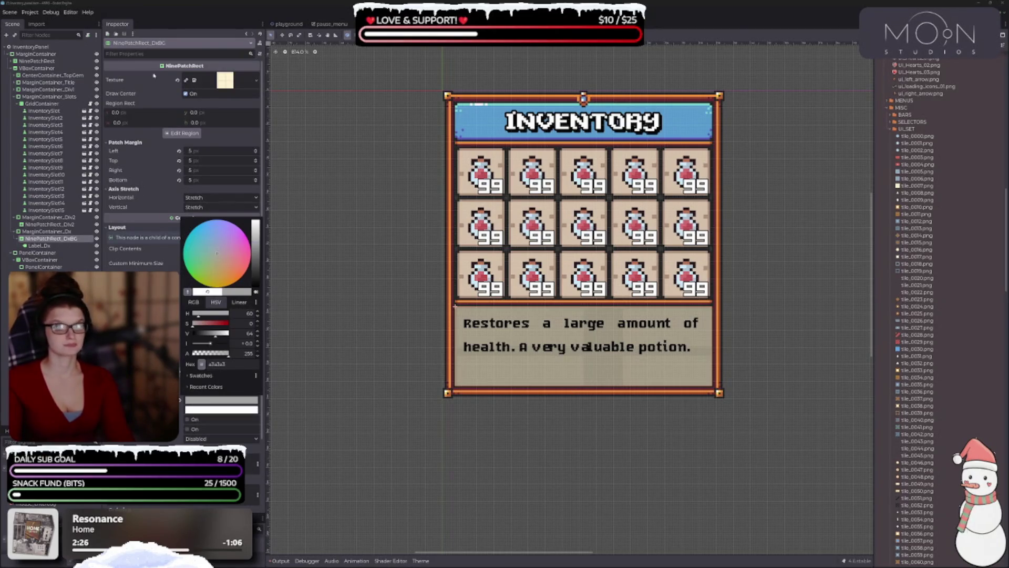
click(175, 133)
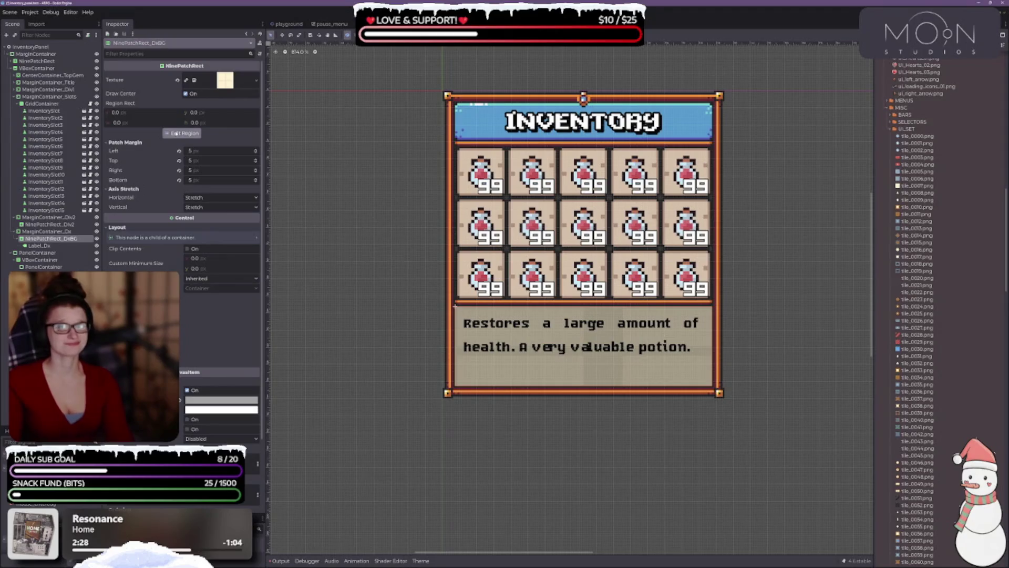
click(175, 133)
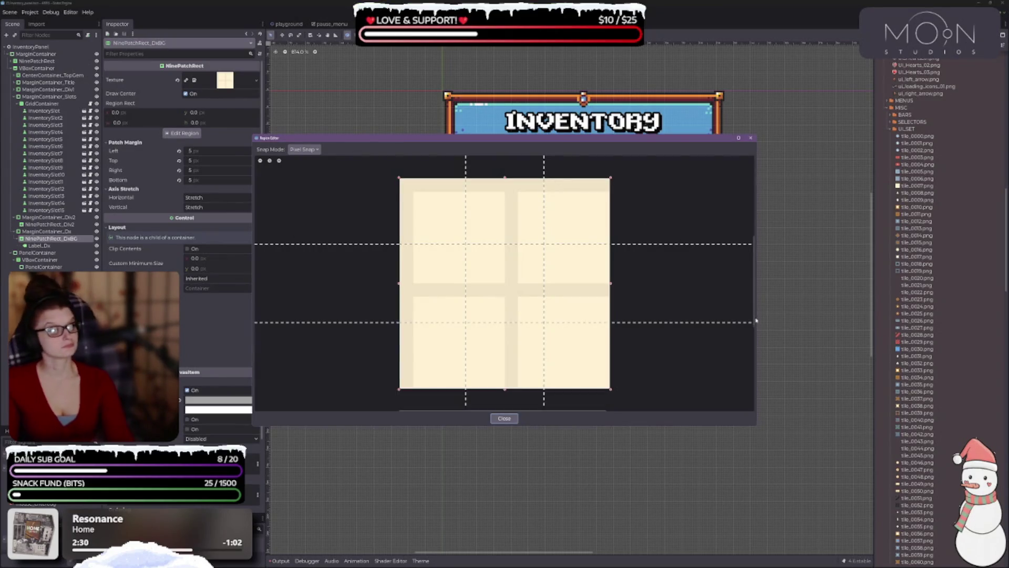
- Resize the region editor and drag the left, right, top and bottom margins toward the edges
drag(519, 139, 331, 57)
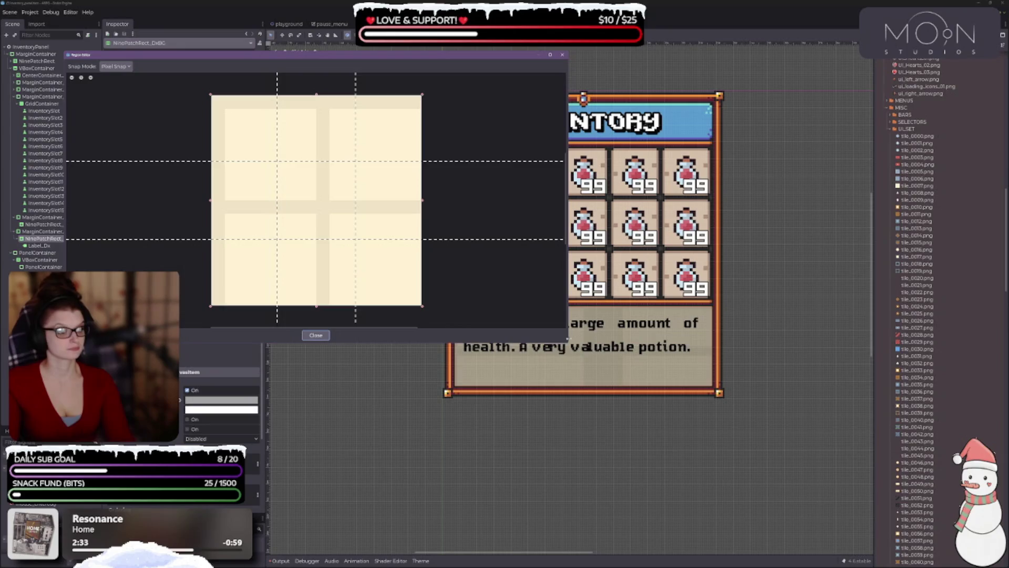
mouse_move(567, 342)
mouse_down()
mouse_move(406, 305)
mouse_move(451, 323)
mouse_up()
drag(279, 200, 230, 189)
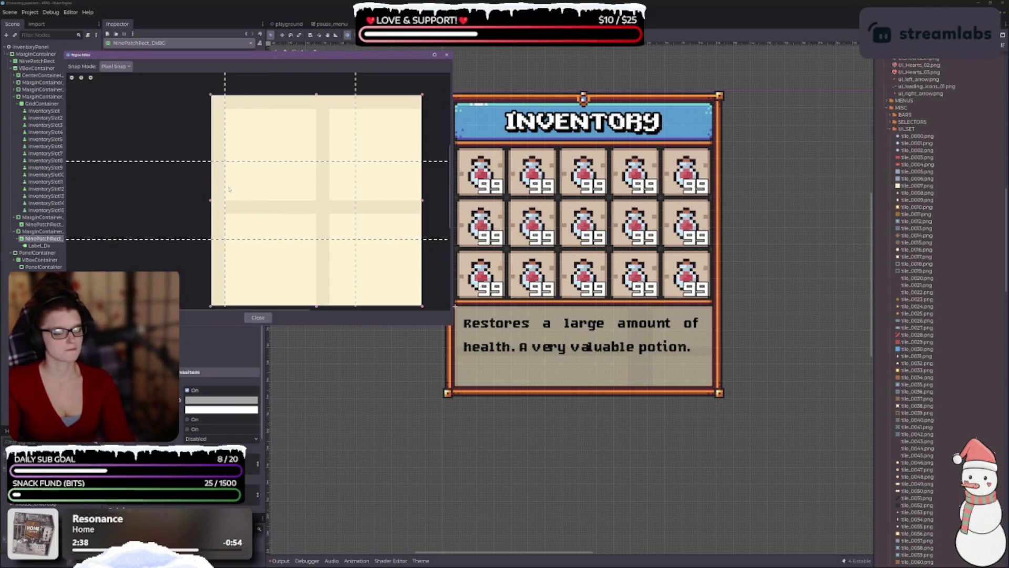
mouse_move(356, 204)
mouse_down()
mouse_move(418, 206)
mouse_move(316, 205)
mouse_up()
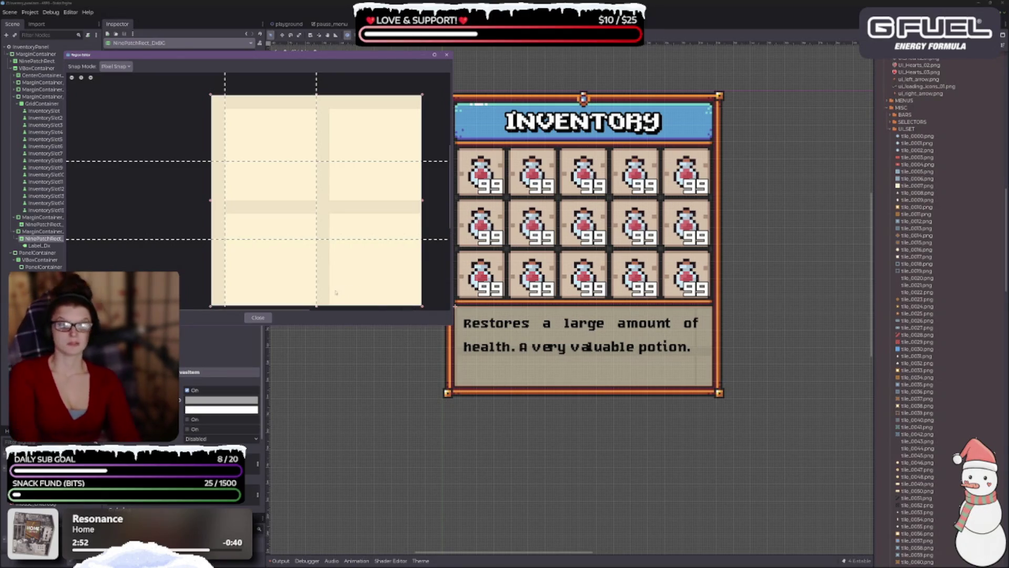
drag(233, 162, 234, 108)
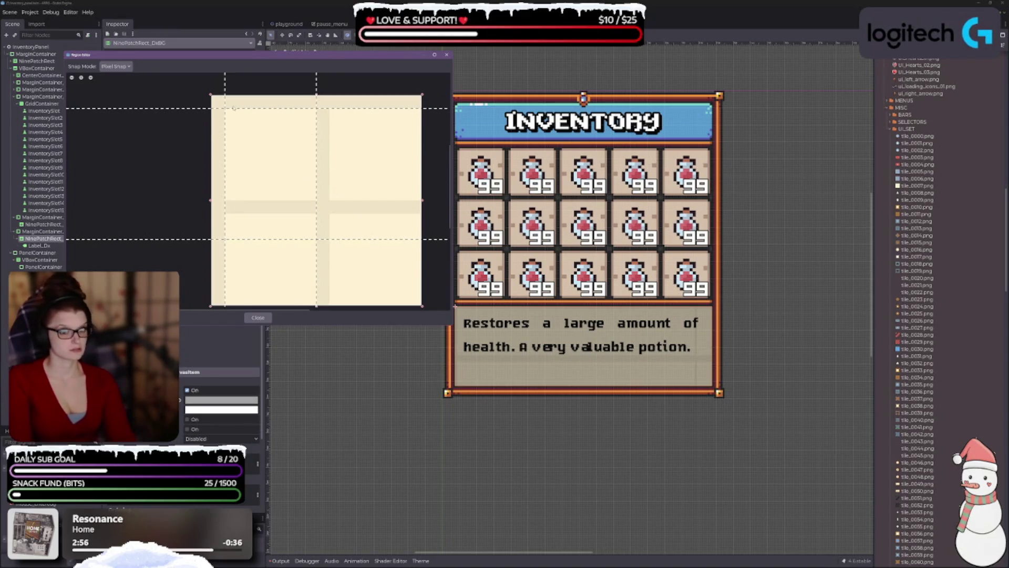
drag(261, 243, 254, 211)
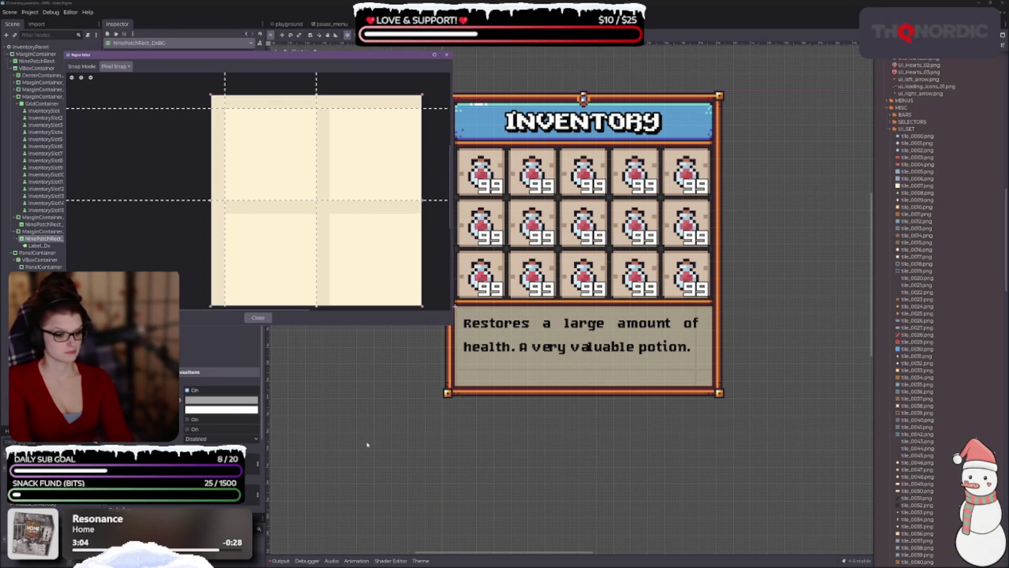
- Pull the left, right and bottom margins fully to the texture edges for 0 px
scroll(307, 227, down, 3)
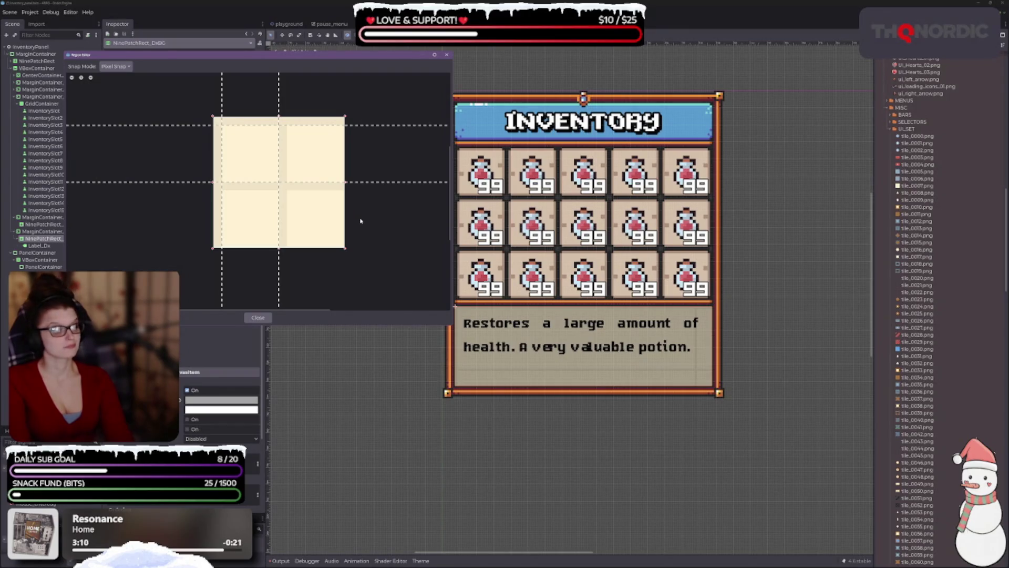
drag(222, 105, 214, 105)
drag(280, 105, 344, 105)
drag(300, 182, 291, 252)
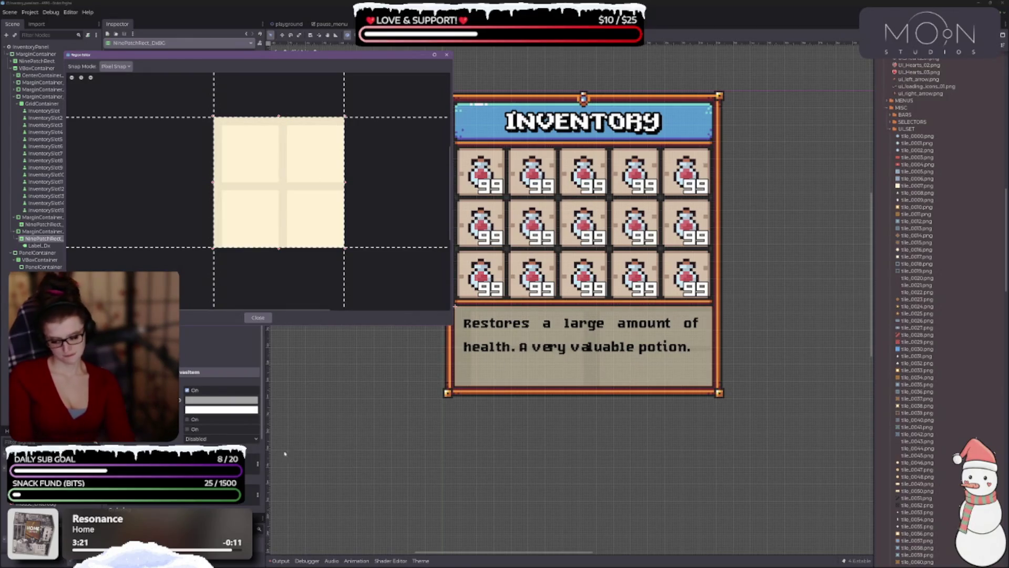
click(258, 317)
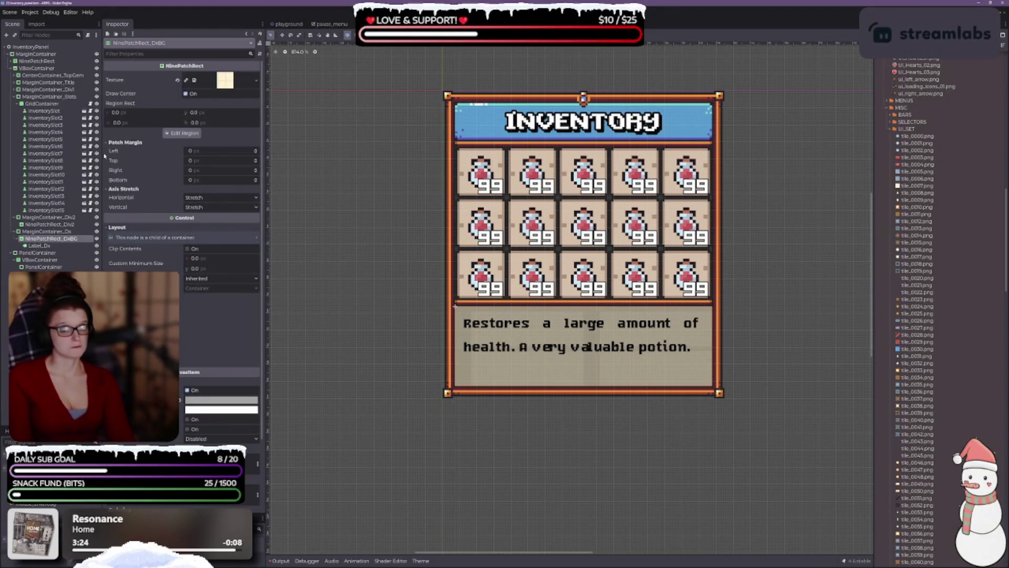
- Set both axis stretch modes to Tile and the background tint to white
click(216, 198)
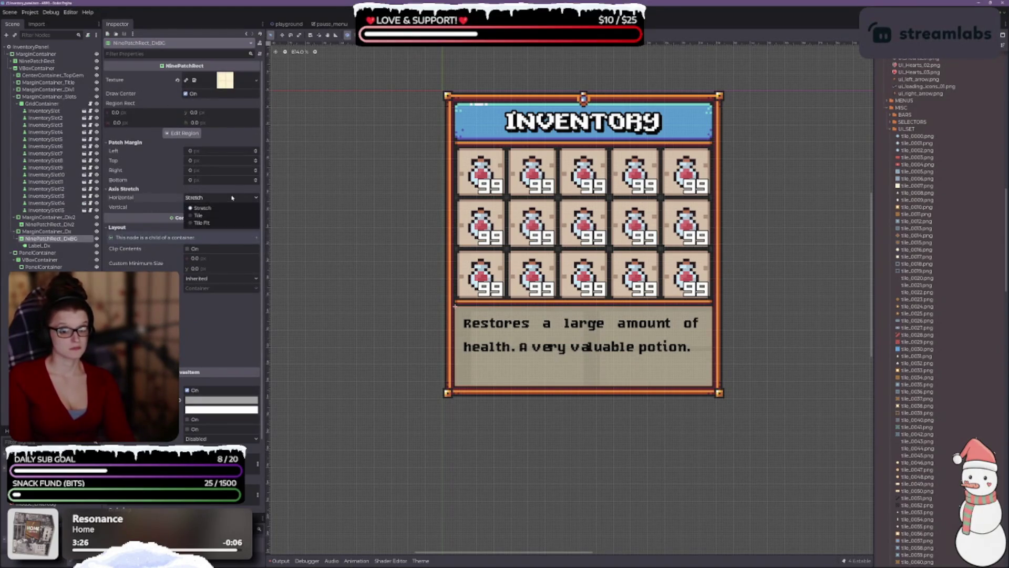
click(218, 217)
click(221, 207)
click(217, 225)
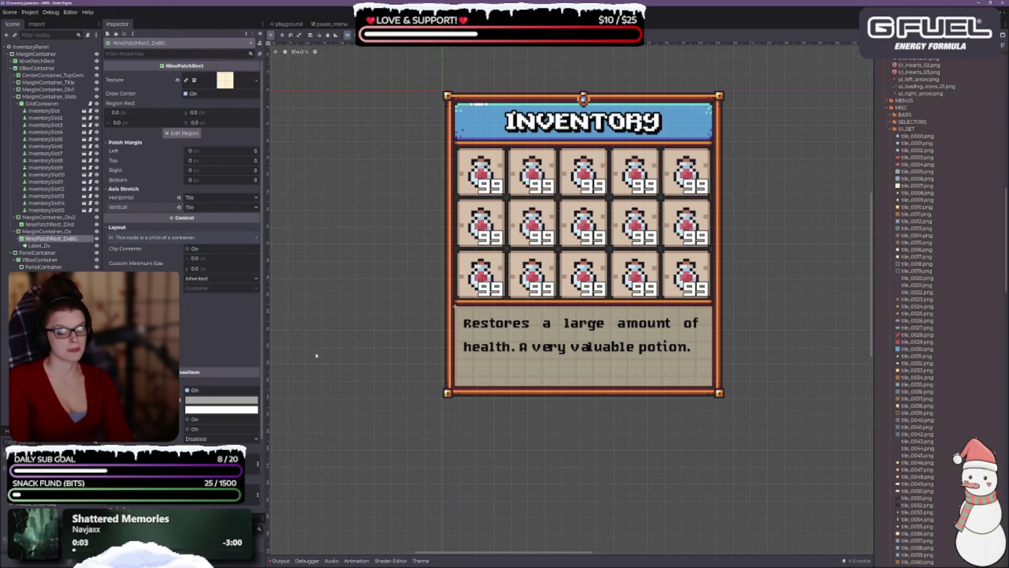
click(180, 401)
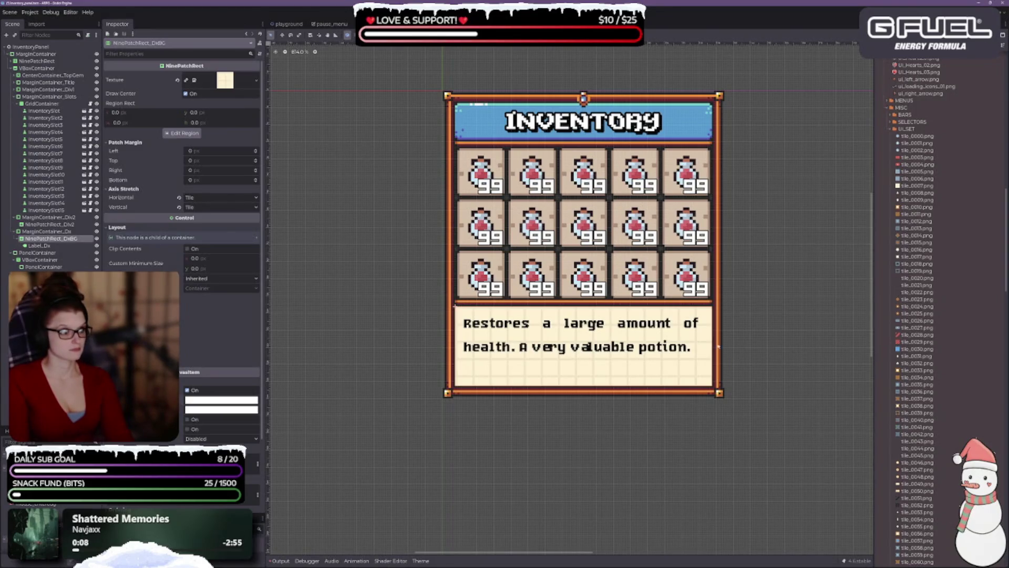
- Assign tile_0049.png as the NinePatchRect_DxBG background texture
scroll(920, 342, down, 5)
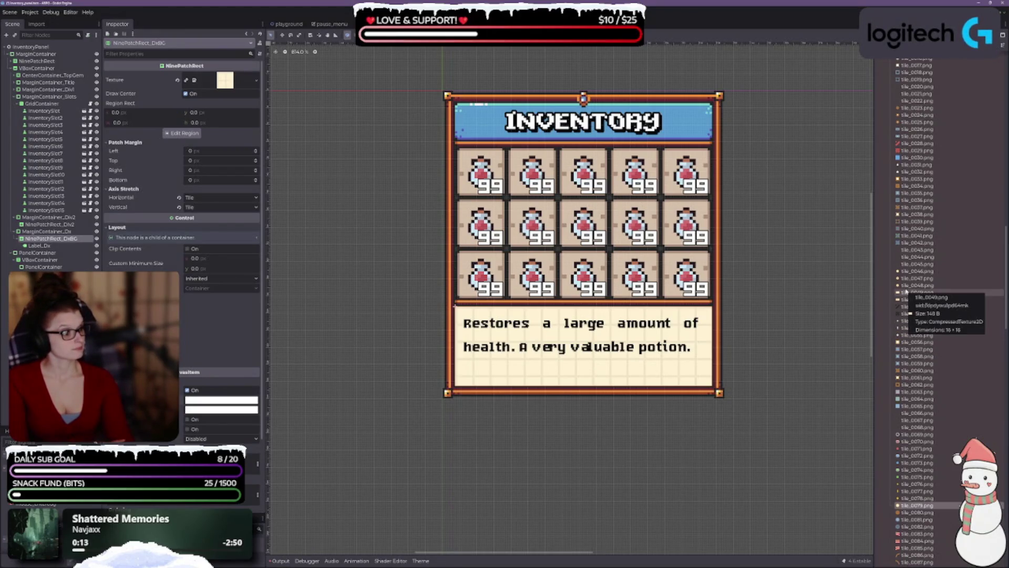
click(906, 292)
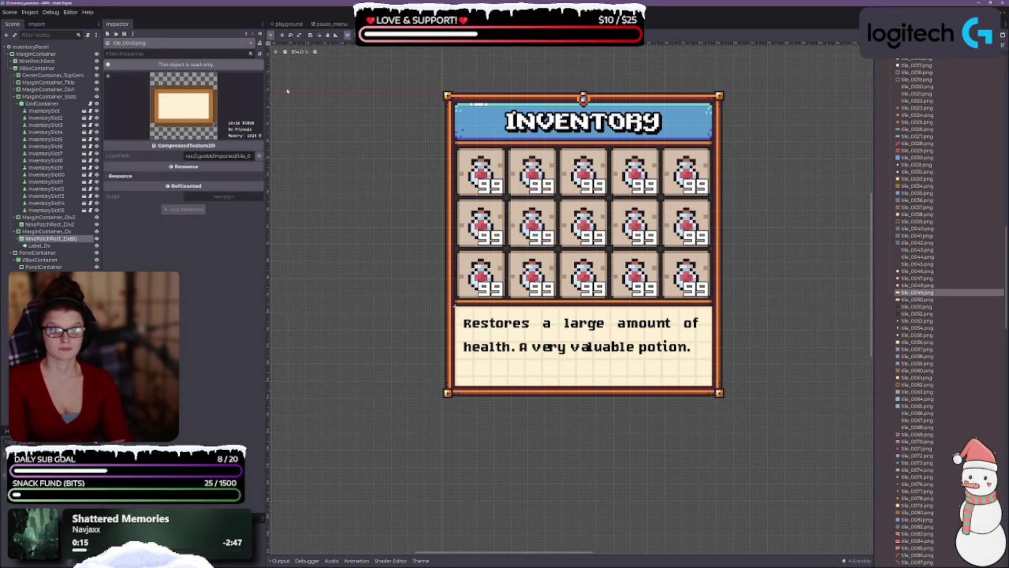
click(62, 238)
click(62, 238)
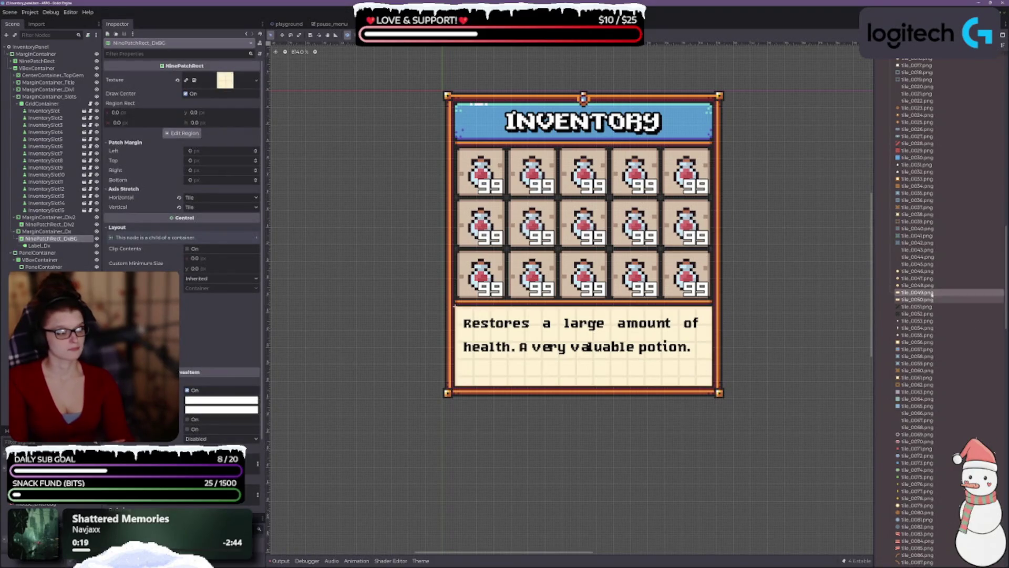
mouse_move(929, 292)
mouse_down()
mouse_move(252, 98)
mouse_move(226, 80)
mouse_up()
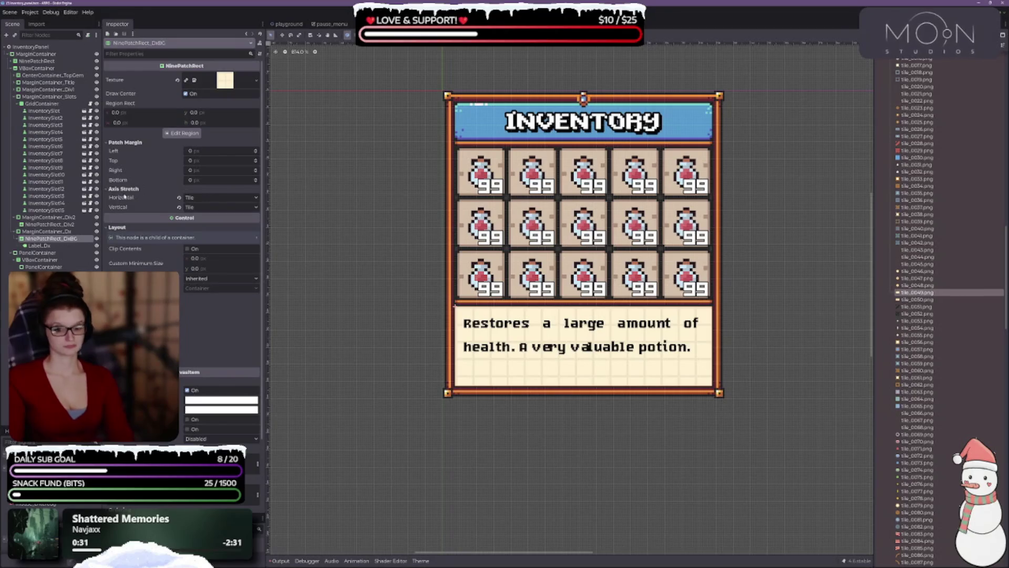
click(44, 246)
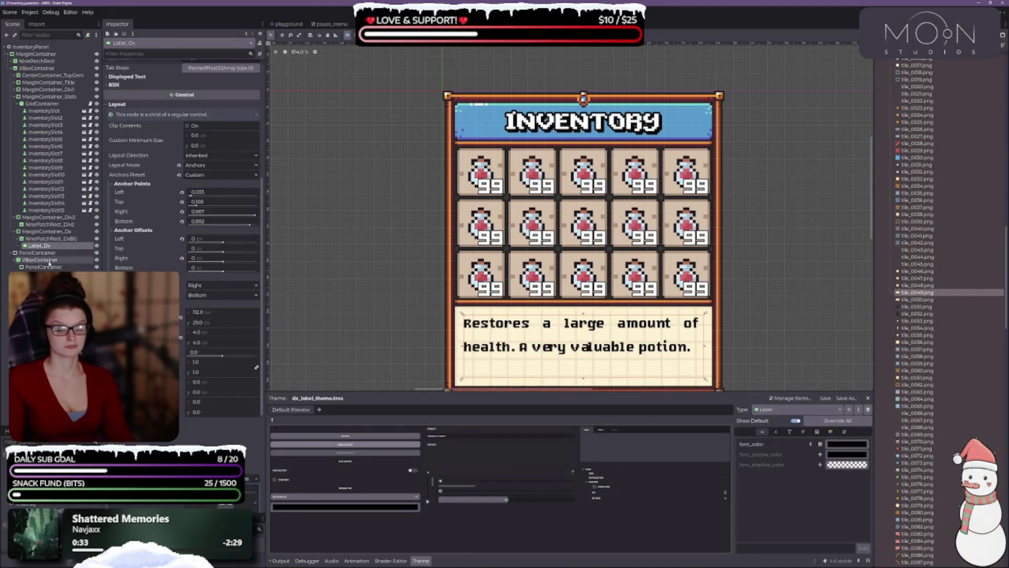
click(38, 239)
scroll(409, 222, down, 3)
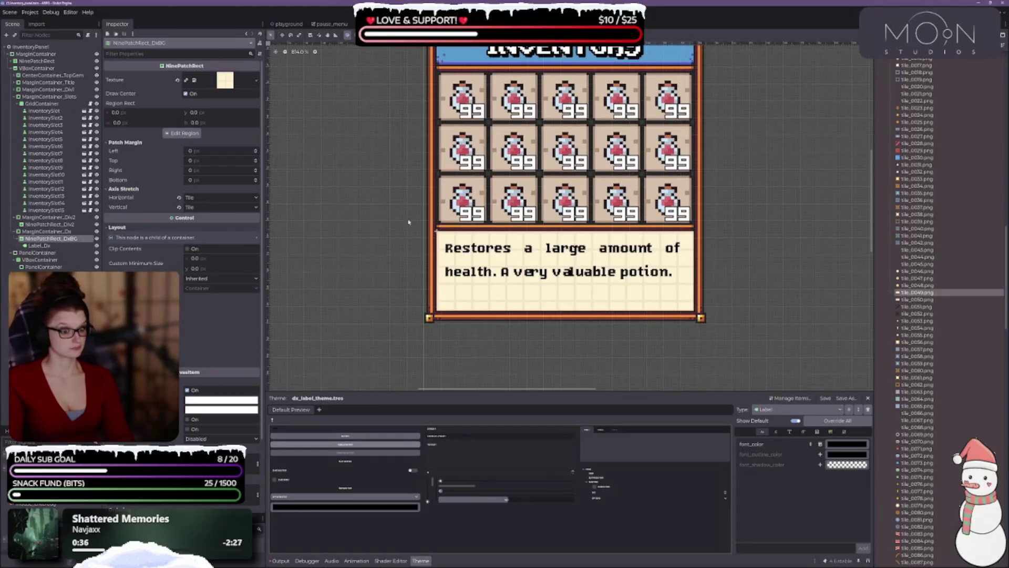
click(483, 294)
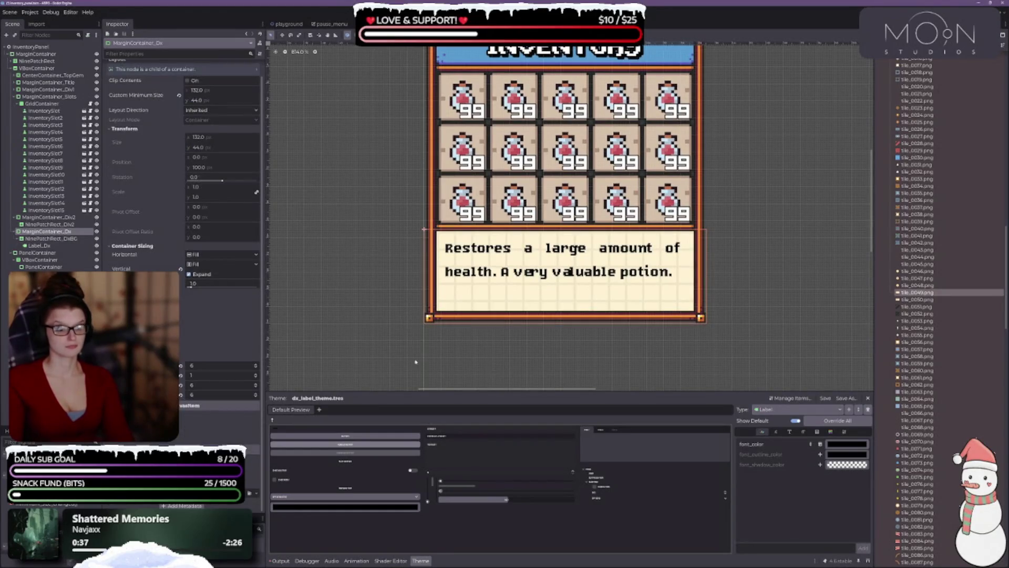
click(419, 561)
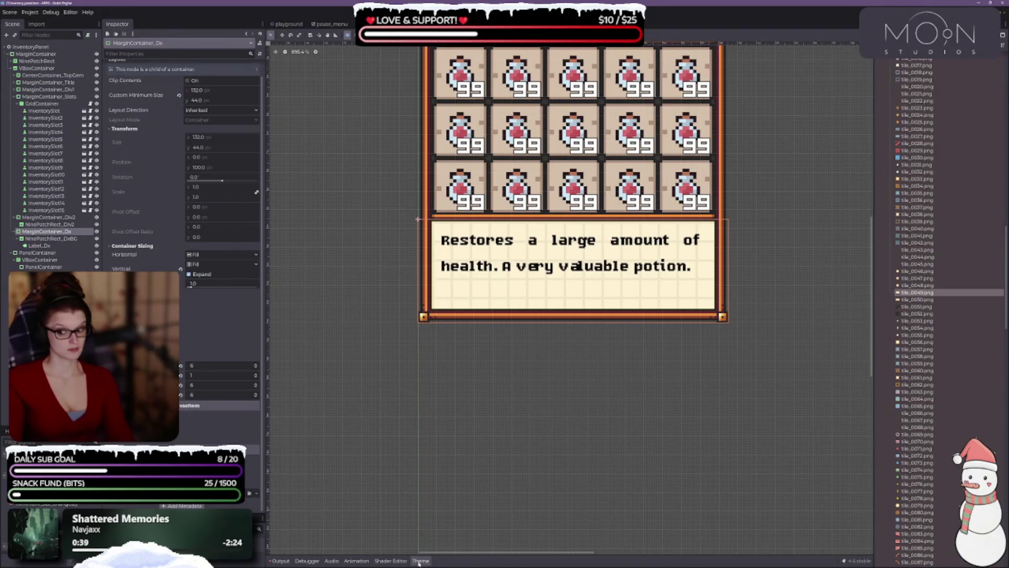
scroll(533, 383, up, 2)
drag(594, 361, 534, 430)
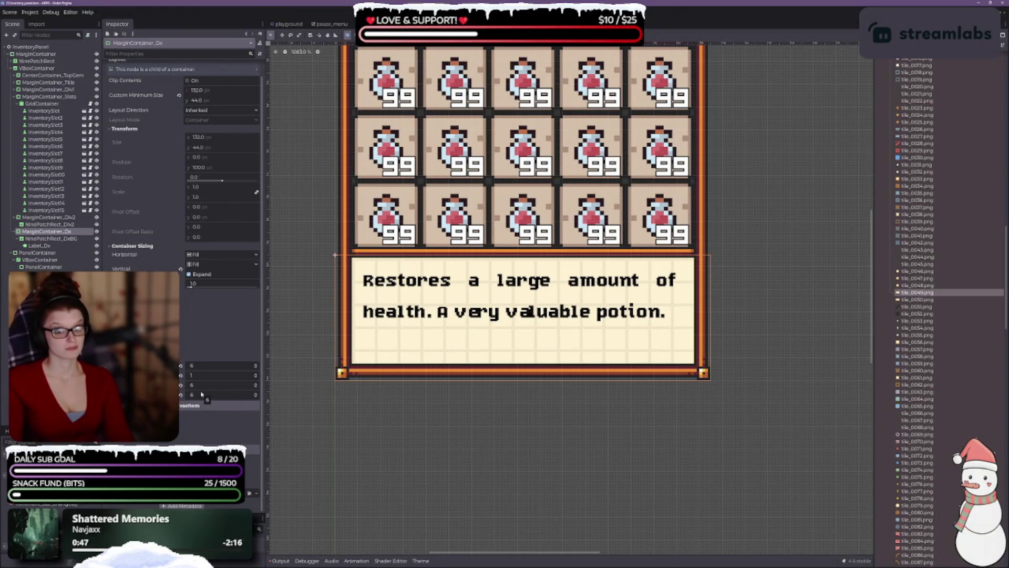
scroll(201, 395, up, 1)
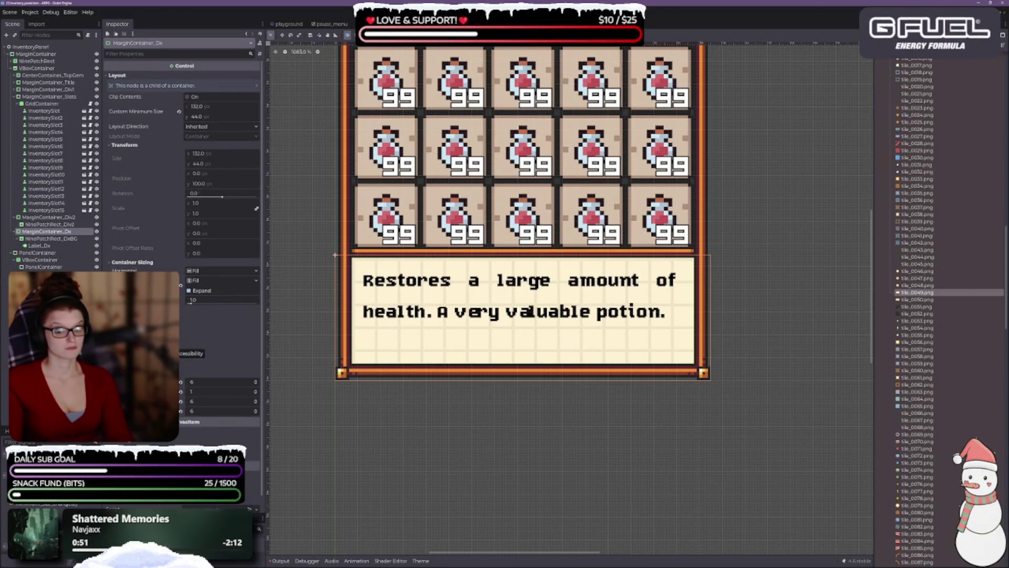
scroll(202, 394, down, 1)
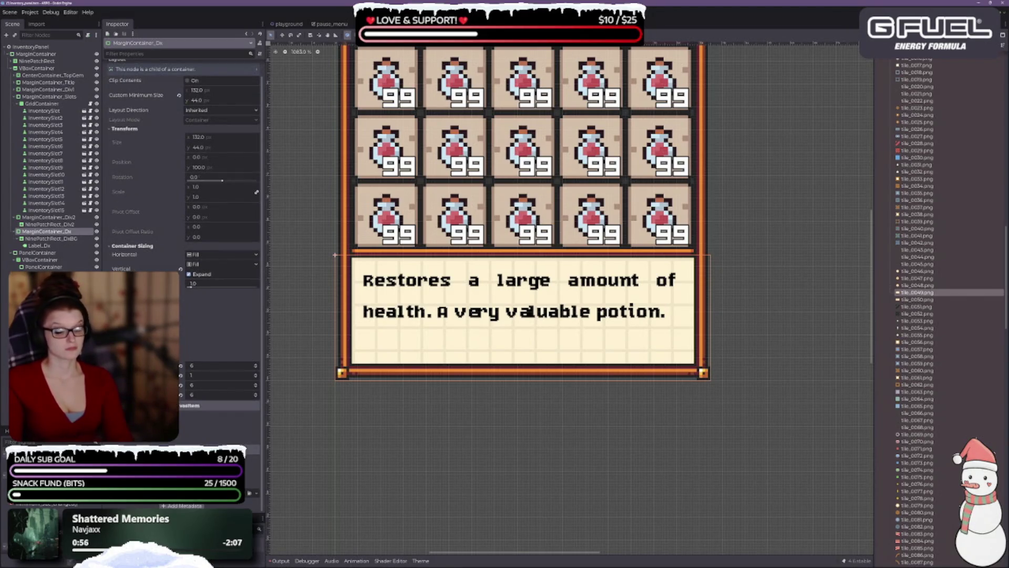
- Raise the description container's bottom margin to 8
click(256, 397)
click(257, 400)
click(257, 396)
click(257, 395)
click(257, 394)
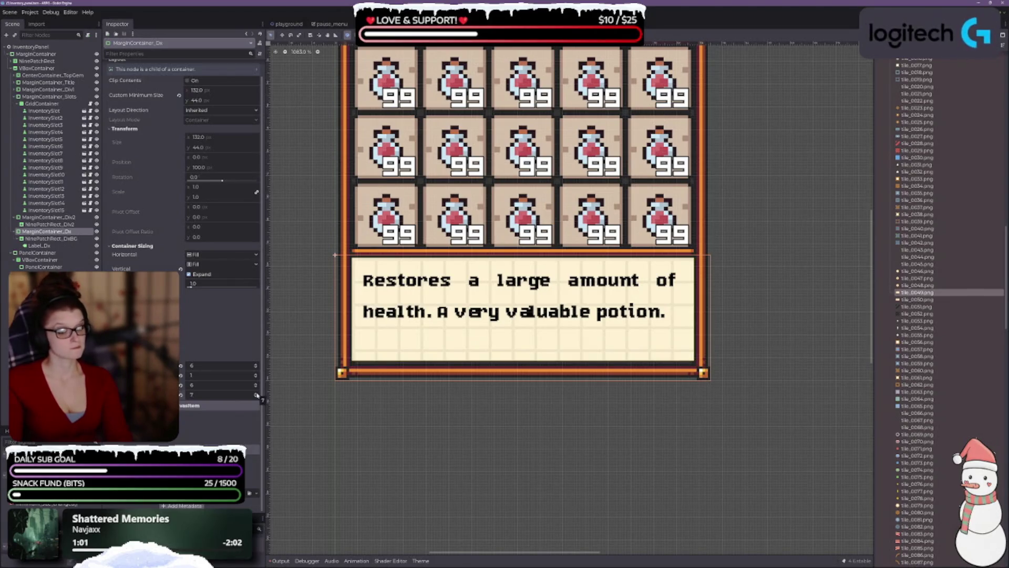
click(256, 394)
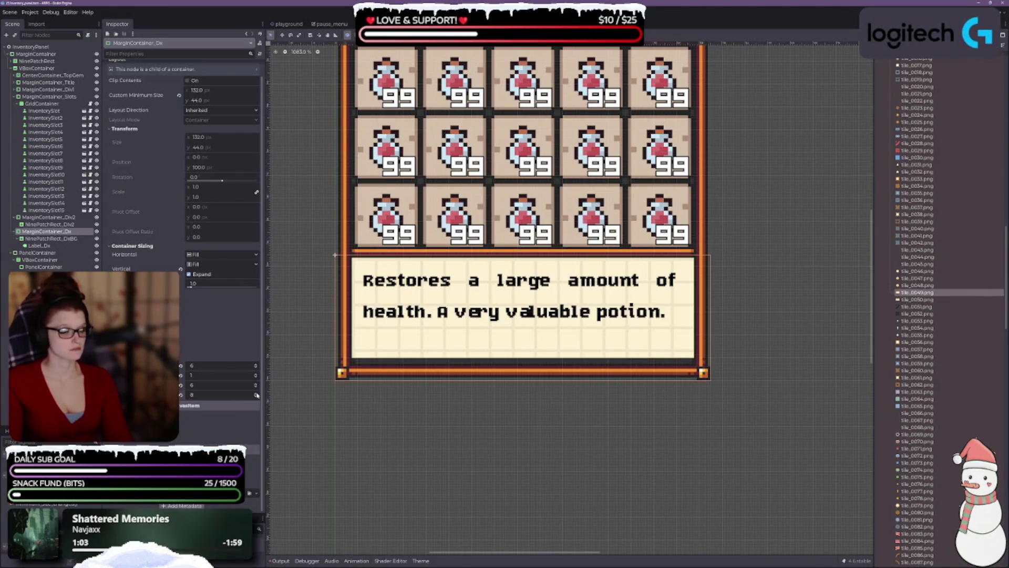
scroll(462, 383, up, 3)
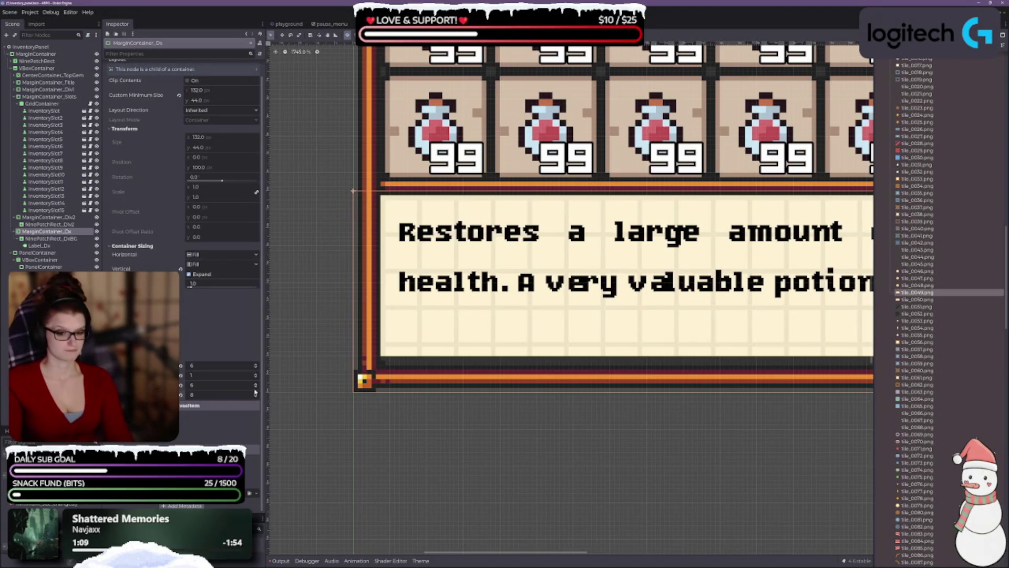
scroll(512, 321, down, 3)
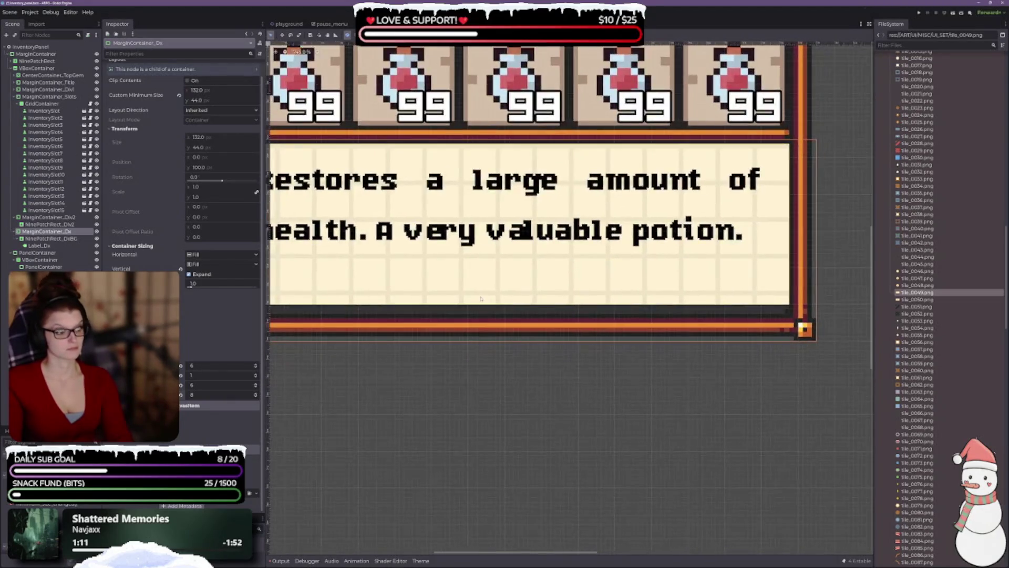
- Set the top margin to 3 and the left and right margins to 8
click(256, 384)
click(256, 375)
click(256, 375)
click(256, 365)
click(256, 365)
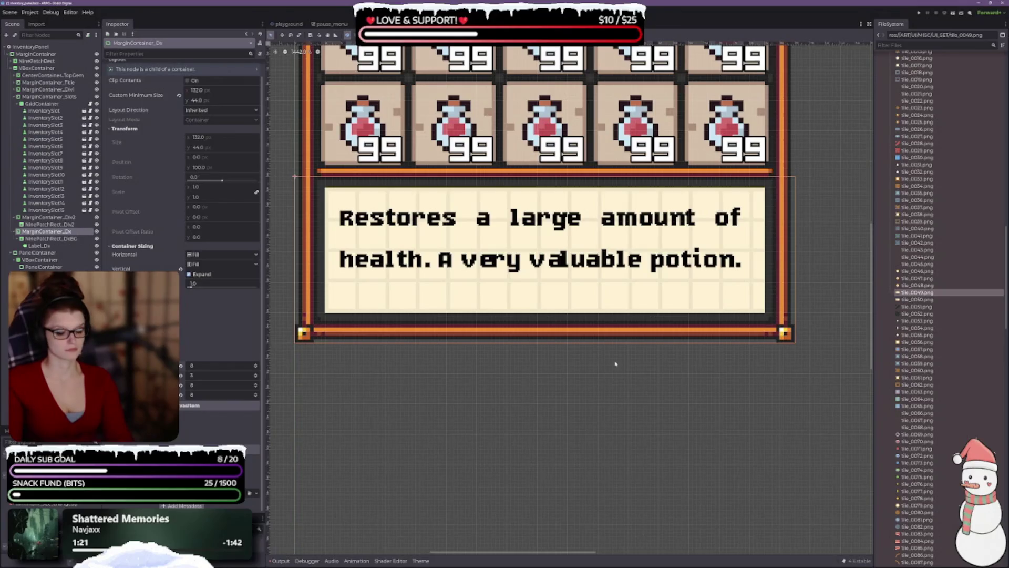
click(446, 404)
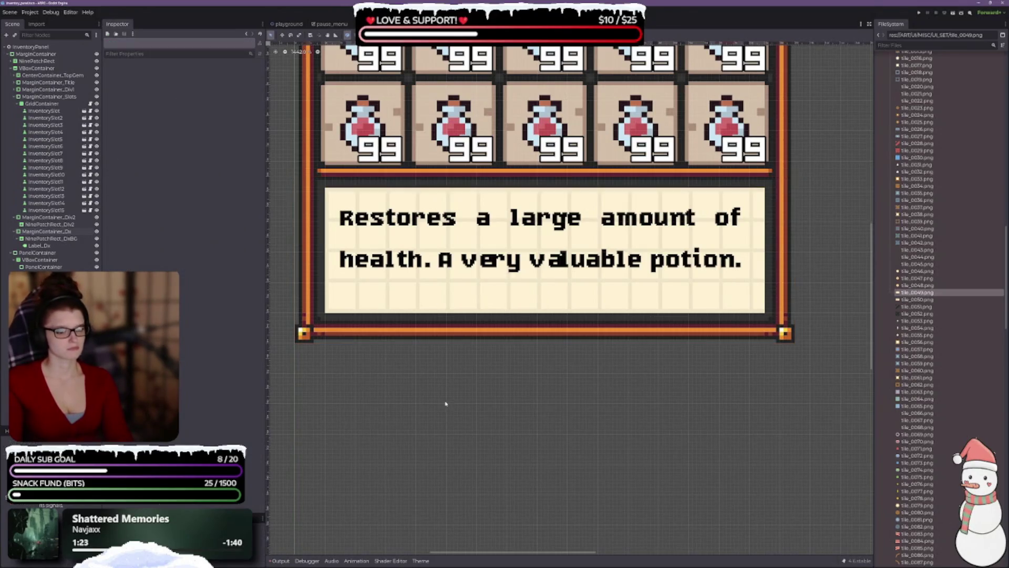
scroll(407, 360, down, 4)
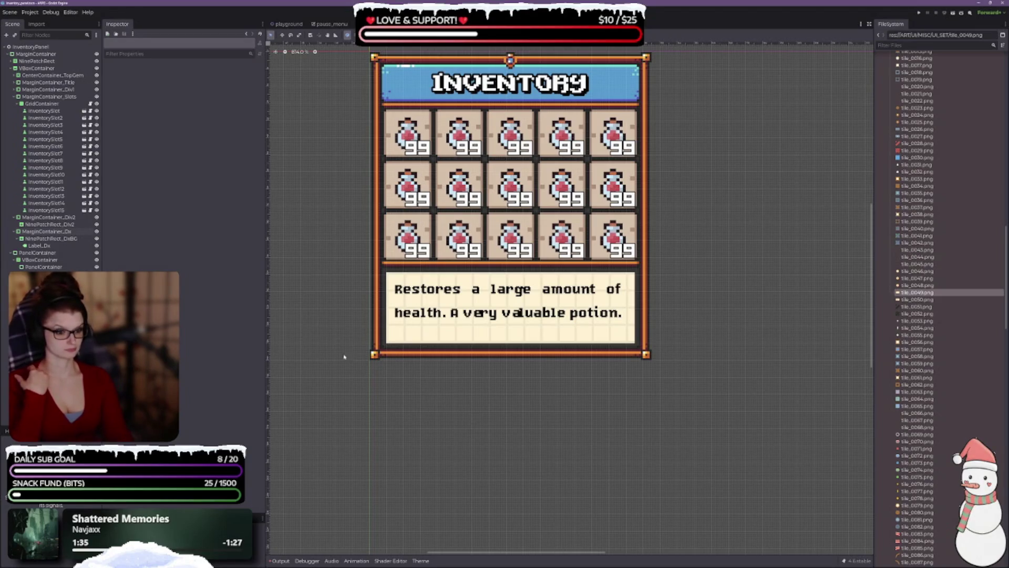
- Reset MarginContainer_Dx's custom minimum size and stop it expanding vertically
click(47, 231)
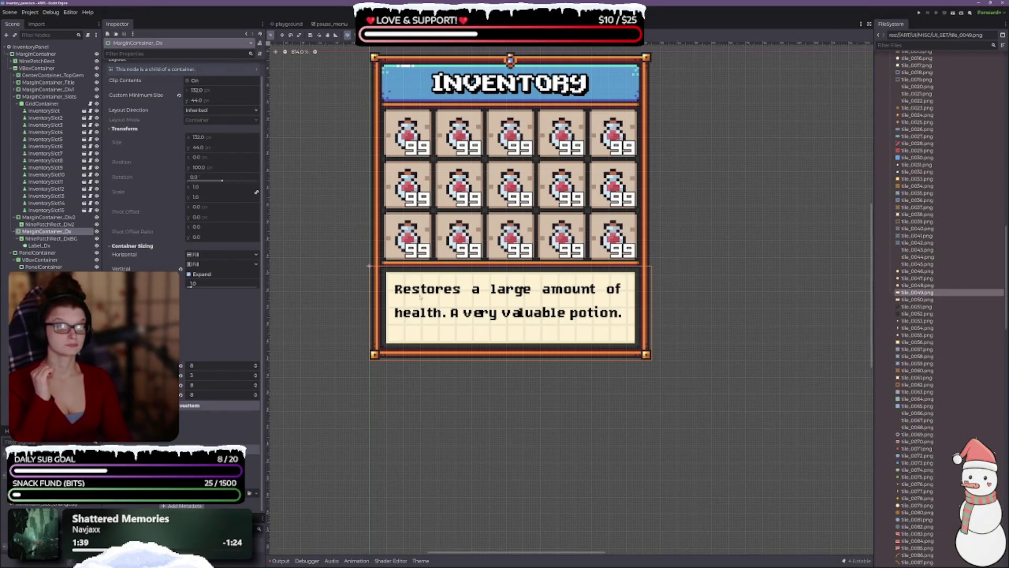
scroll(420, 298, up, 2)
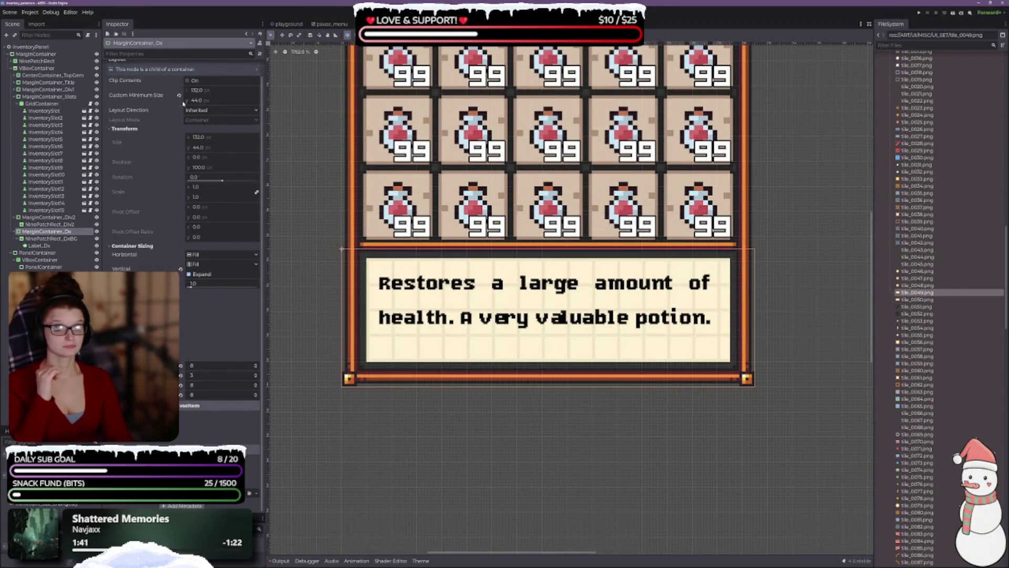
click(178, 96)
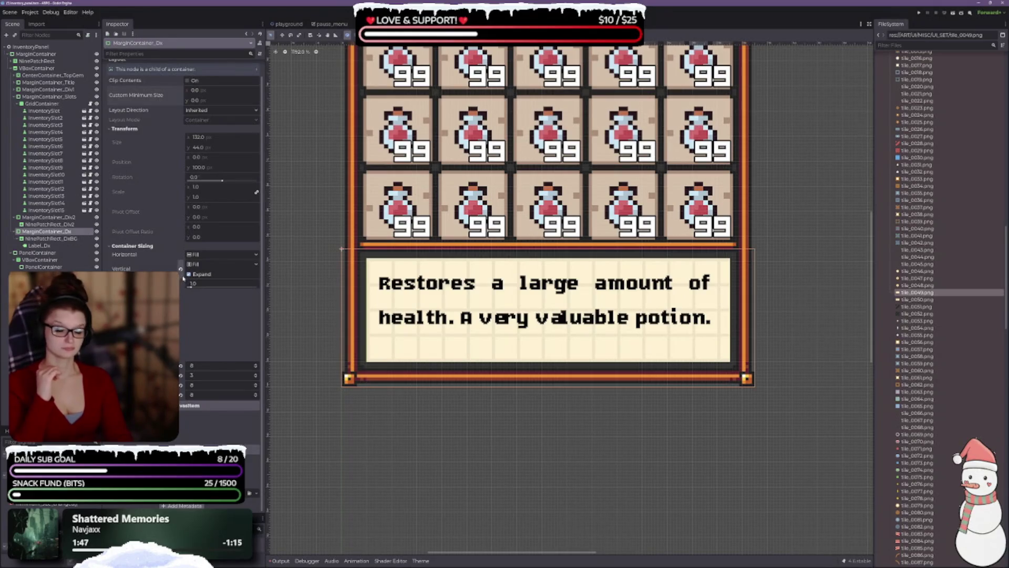
click(190, 275)
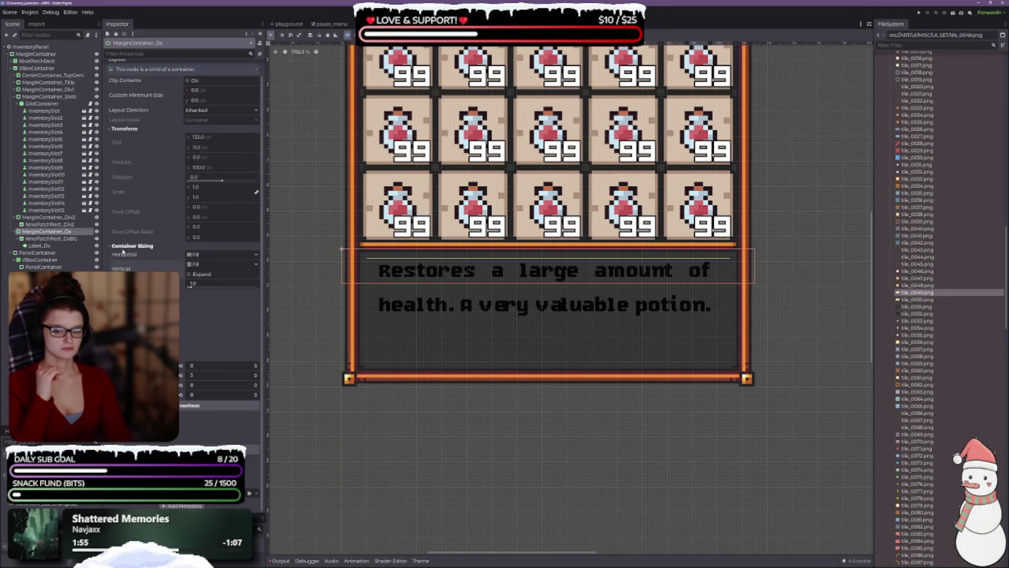
- Set the description container's custom minimum size to 110 × 30
click(196, 100)
text(30)
key(Return)
key(shift+Tab)
text(110)
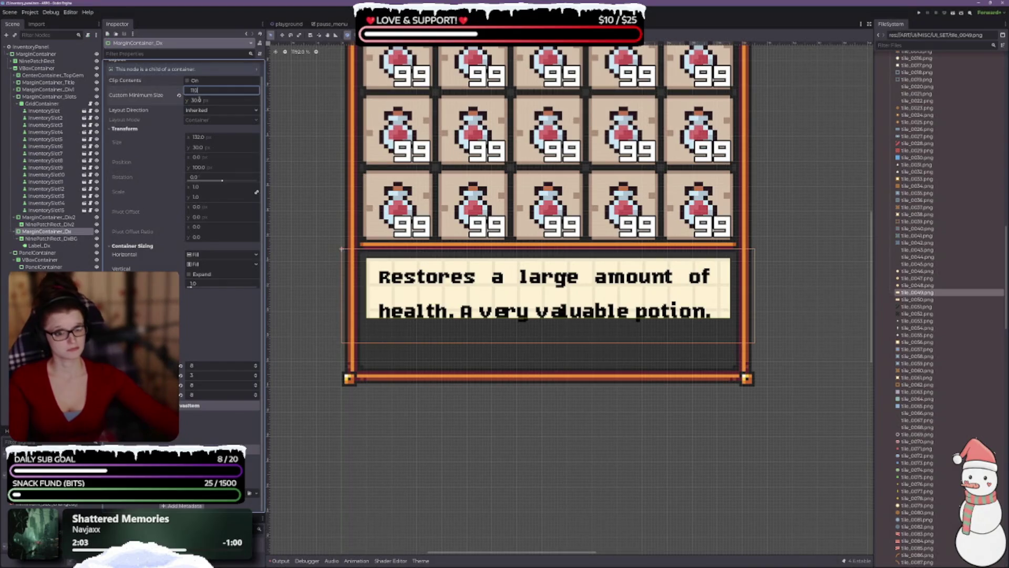
key(shift+Tab)
- Try minimum heights of 40 and 35, settling on 36 px
click(199, 99)
text(40)
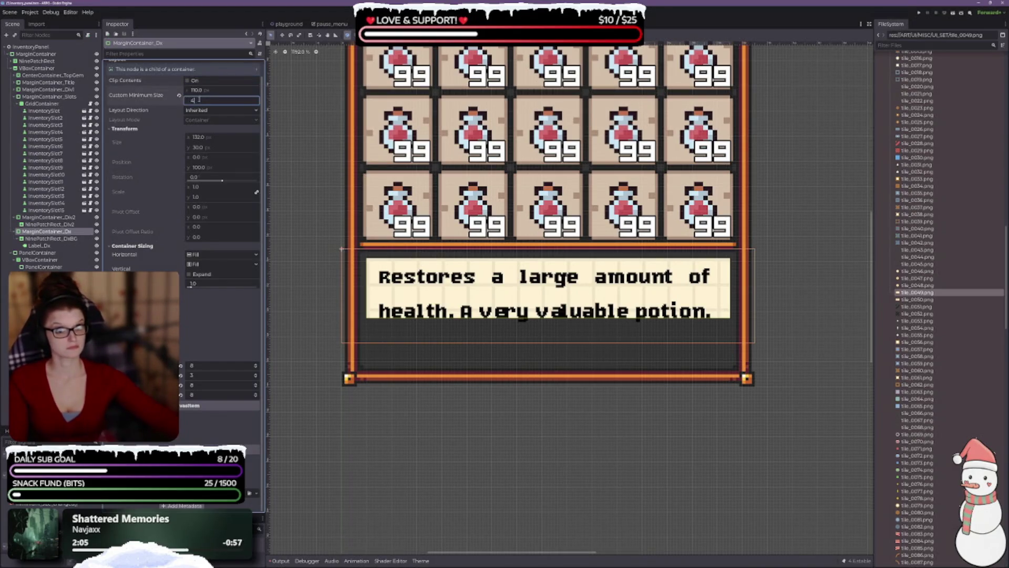
key(Return)
click(199, 98)
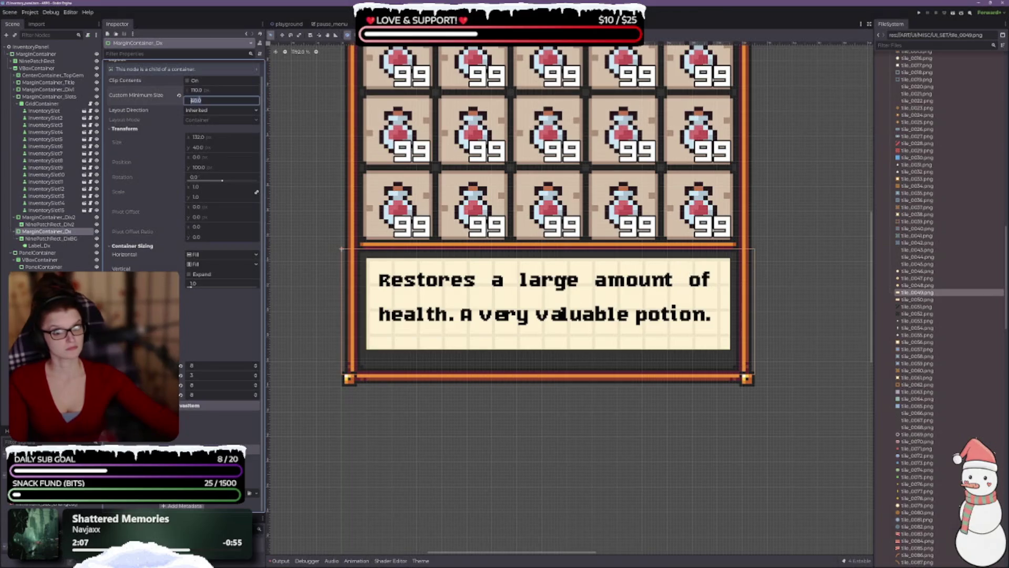
text(35)
key(Return)
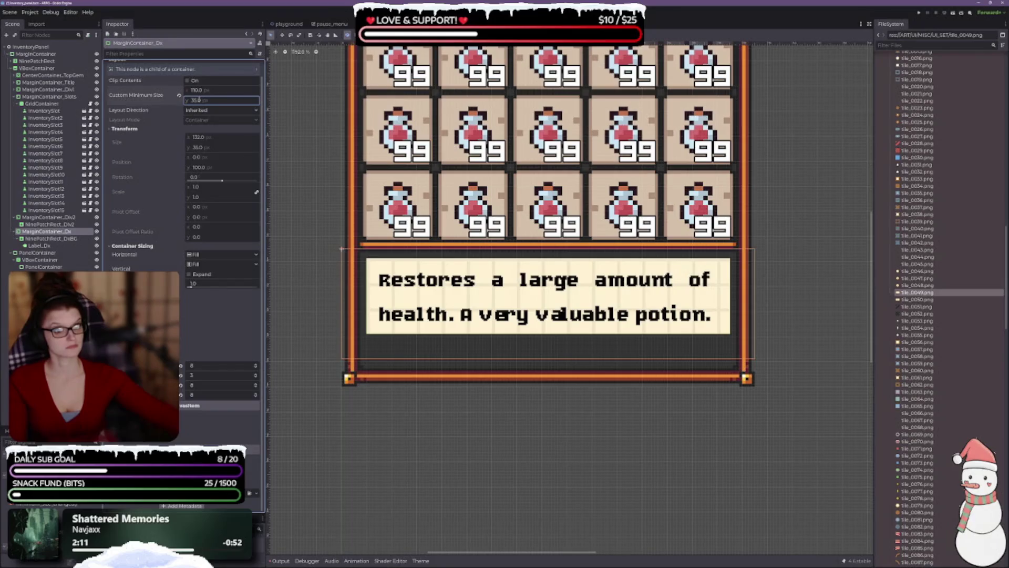
click(198, 100)
text(36)
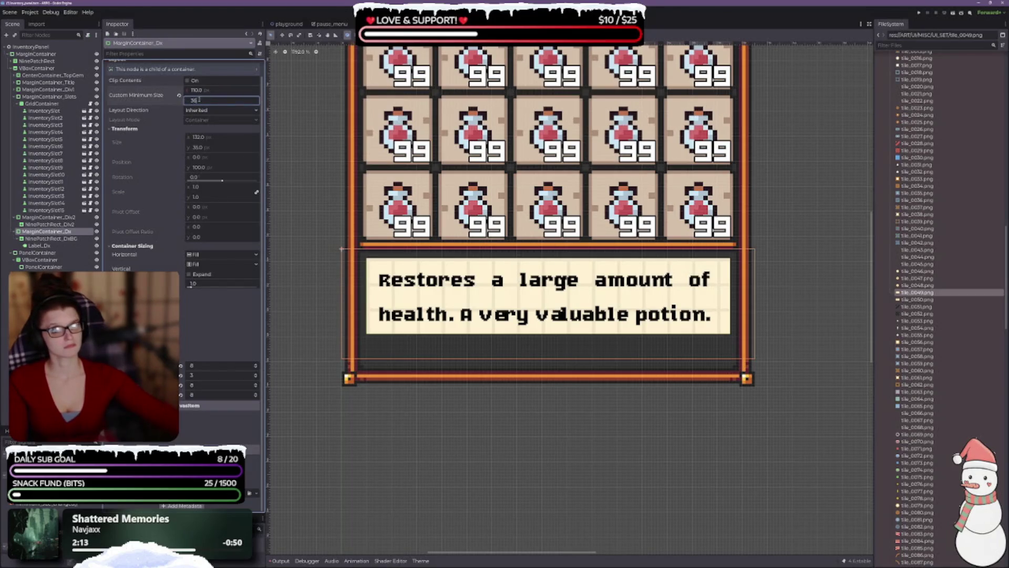
key(Return)
scroll(586, 256, down, 2)
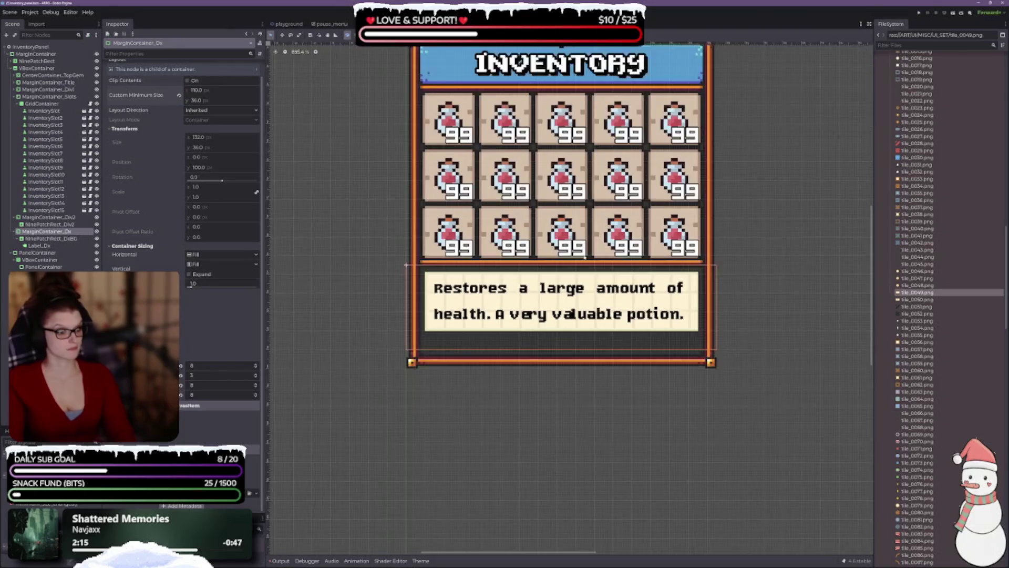
scroll(585, 256, down, 3)
scroll(524, 370, up, 3)
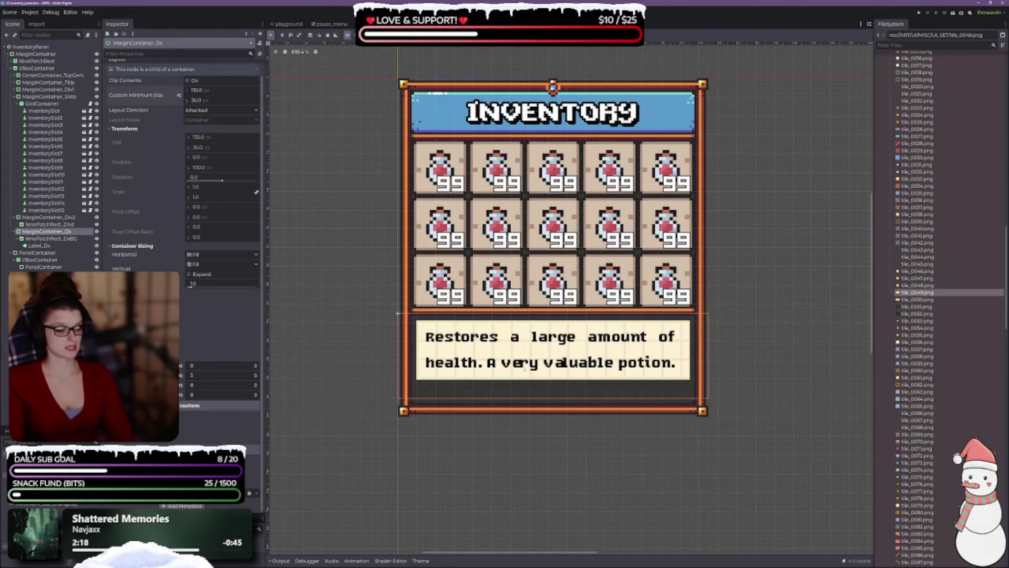
scroll(524, 369, up, 3)
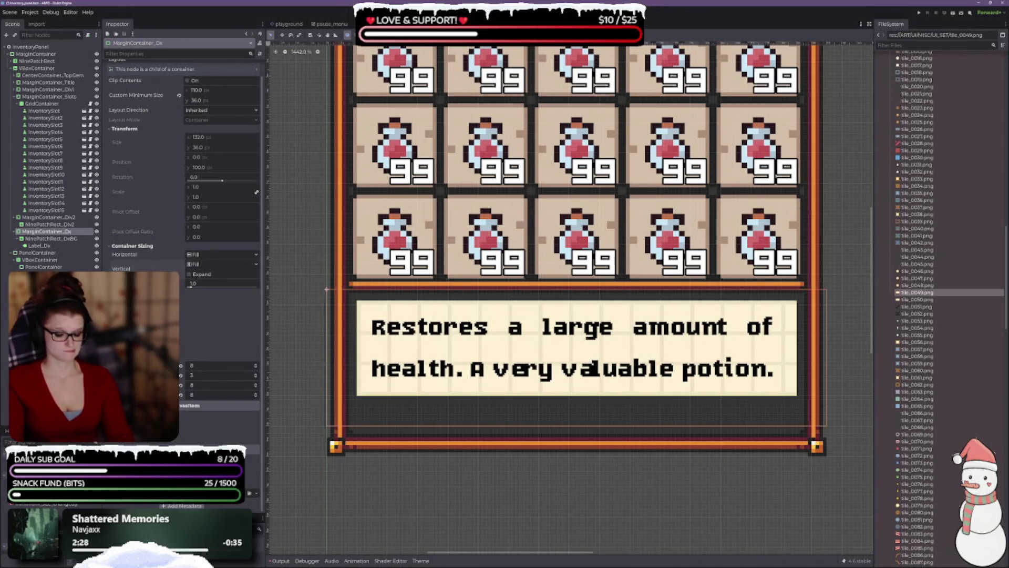
- Keep the first margin at 8 and raise the second margin from 3 to 4
click(256, 365)
click(256, 367)
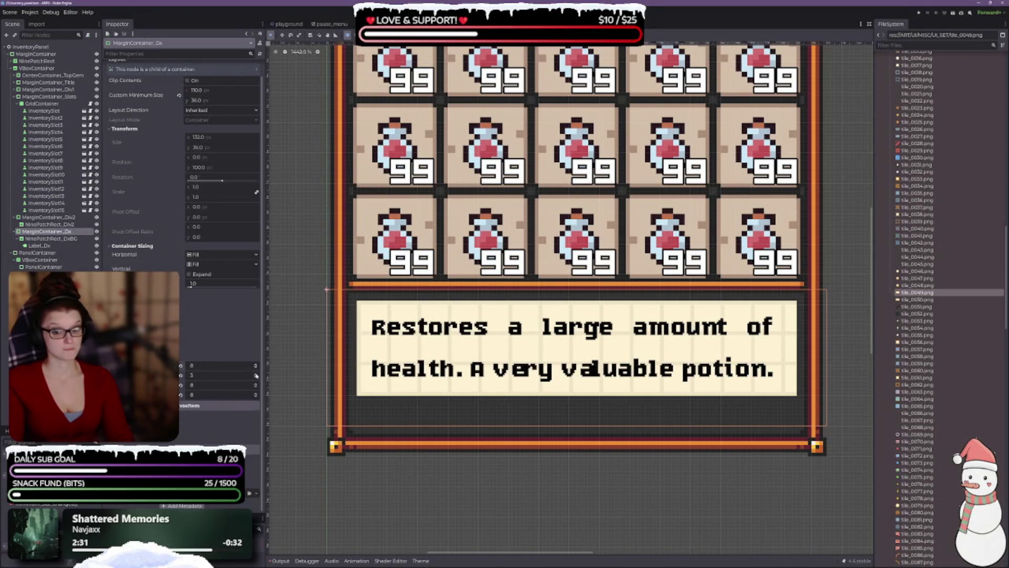
click(257, 373)
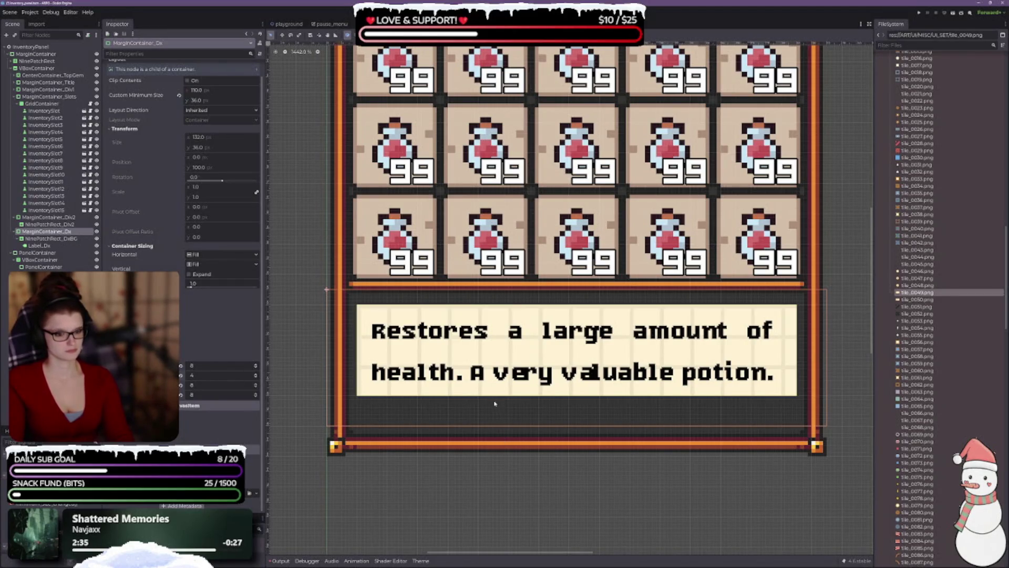
scroll(403, 320, up, 2)
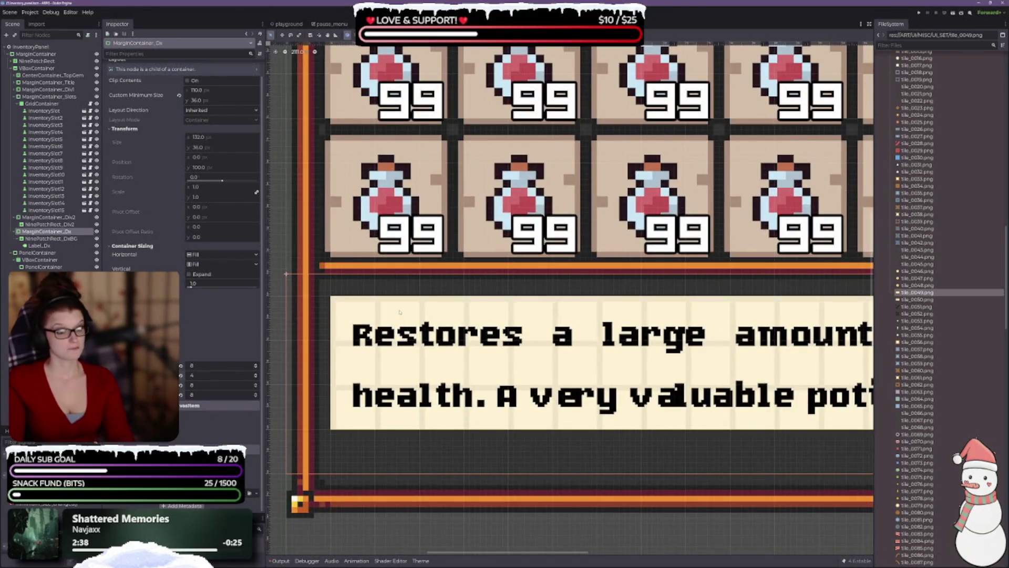
scroll(400, 311, down, 5)
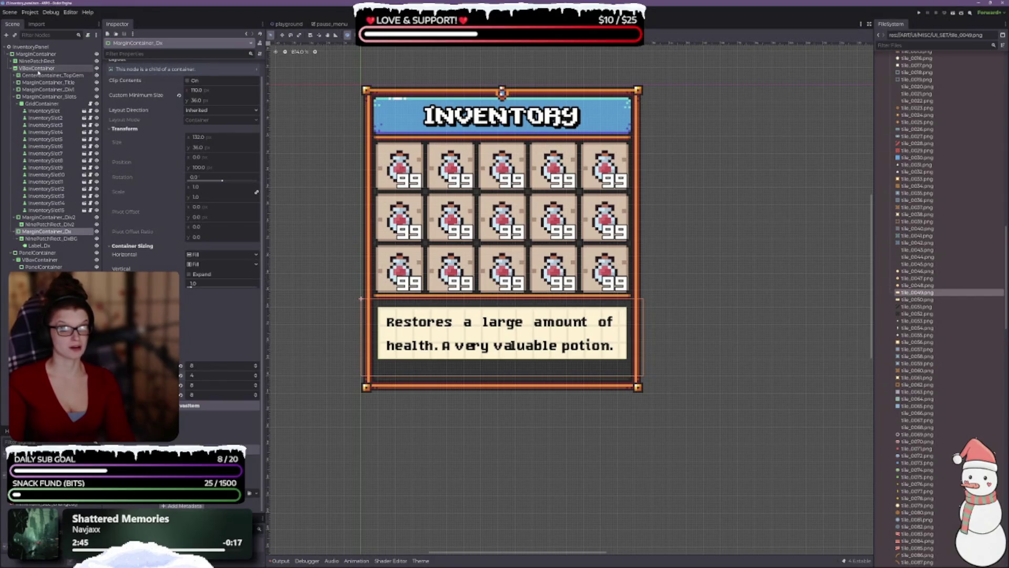
click(37, 67)
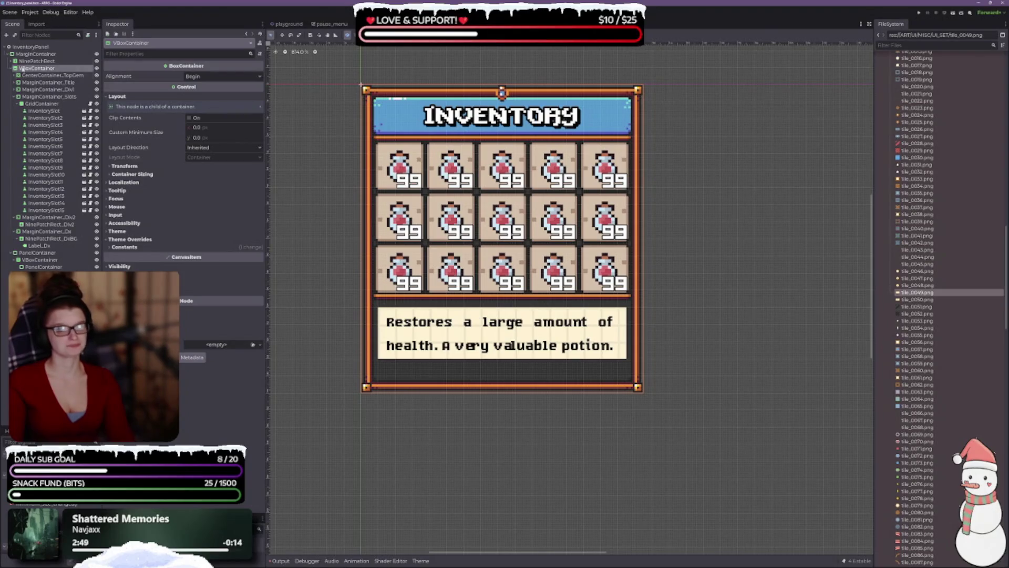
- Shorten the outer MarginContainer to fit the panel and zero a banner patch margin
click(34, 55)
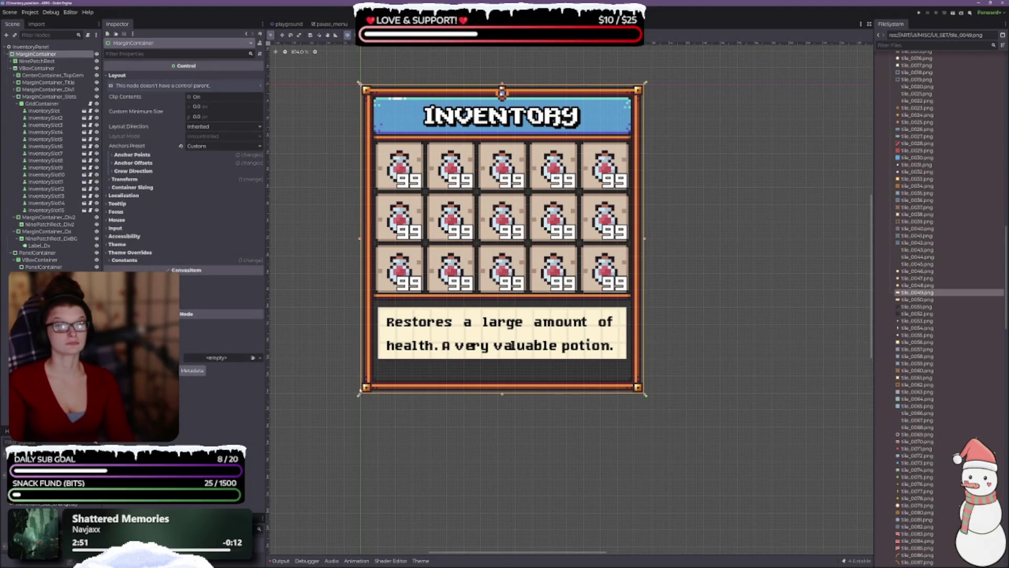
drag(502, 396, 503, 362)
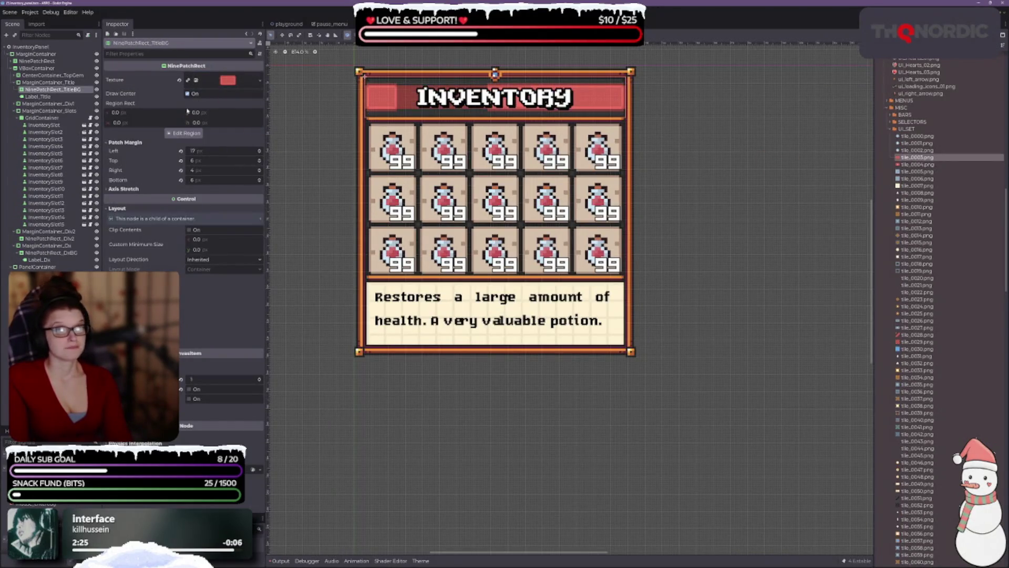
click(181, 180)
- Zero the banner patch margins, then drag region guides to 5 px top/bottom, 2 px sides
click(181, 169)
click(180, 160)
click(180, 151)
click(185, 133)
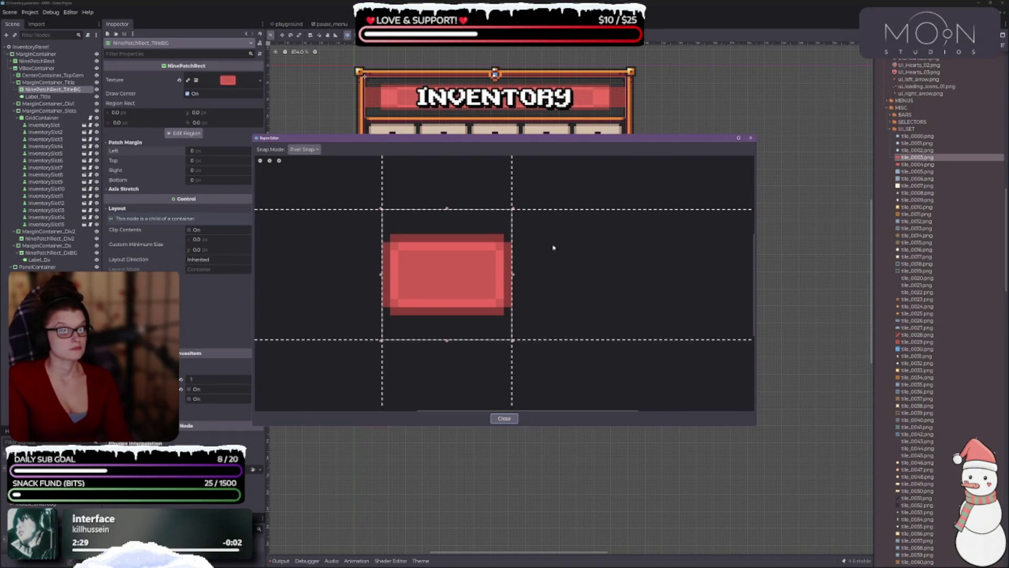
drag(455, 210, 450, 250)
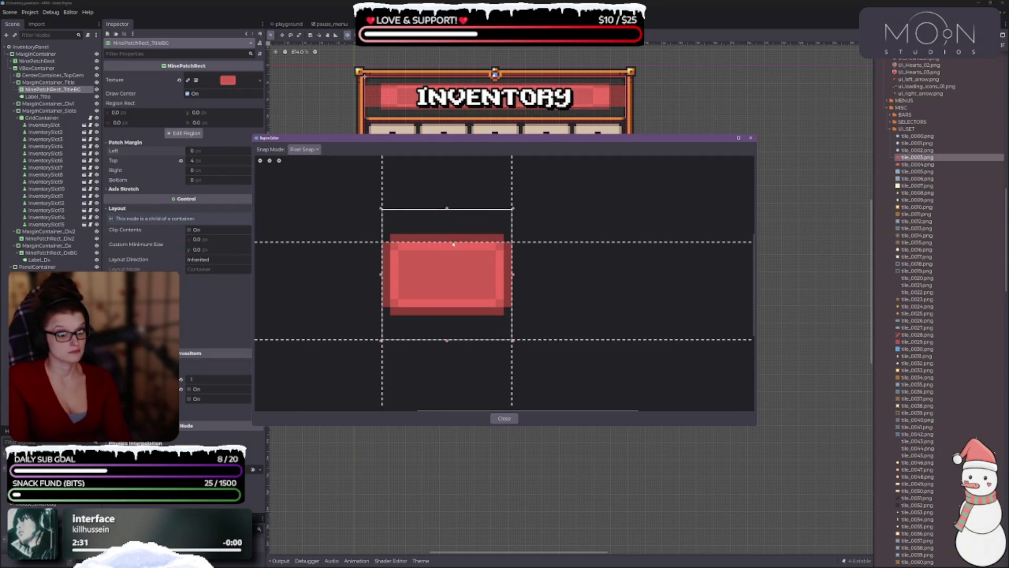
drag(382, 289, 398, 288)
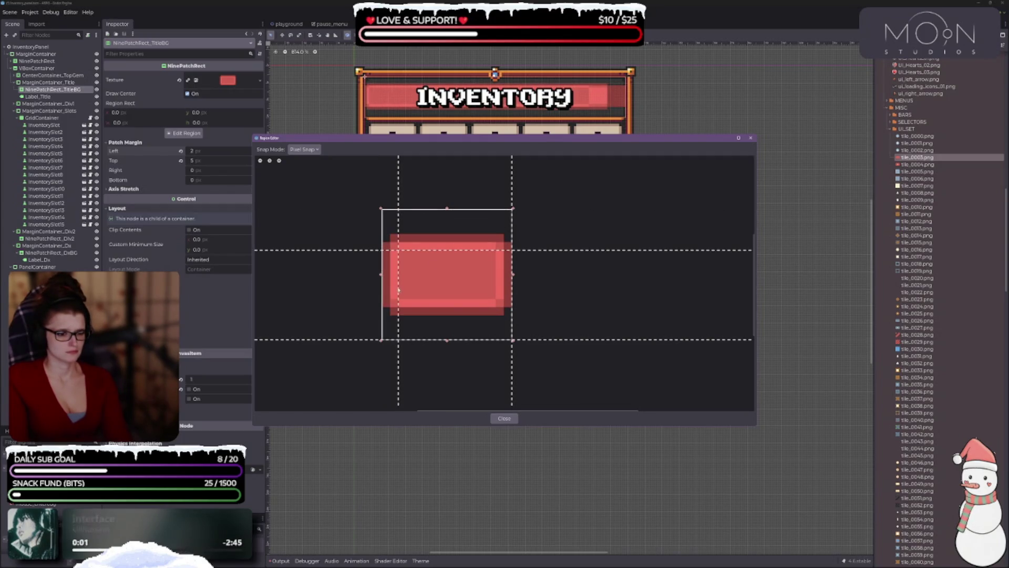
drag(514, 290, 496, 293)
drag(434, 340, 434, 299)
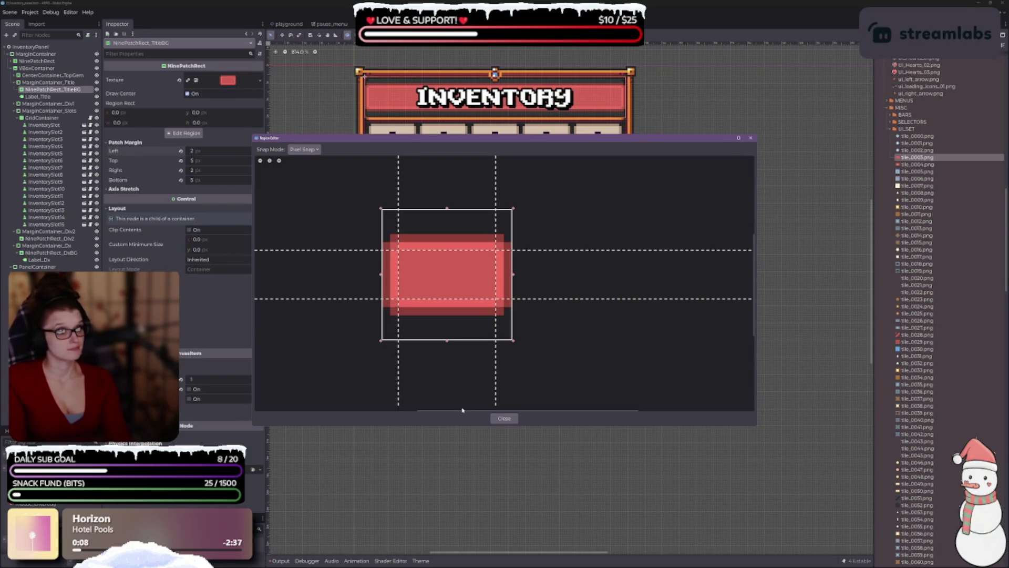
scroll(392, 210, up, 1)
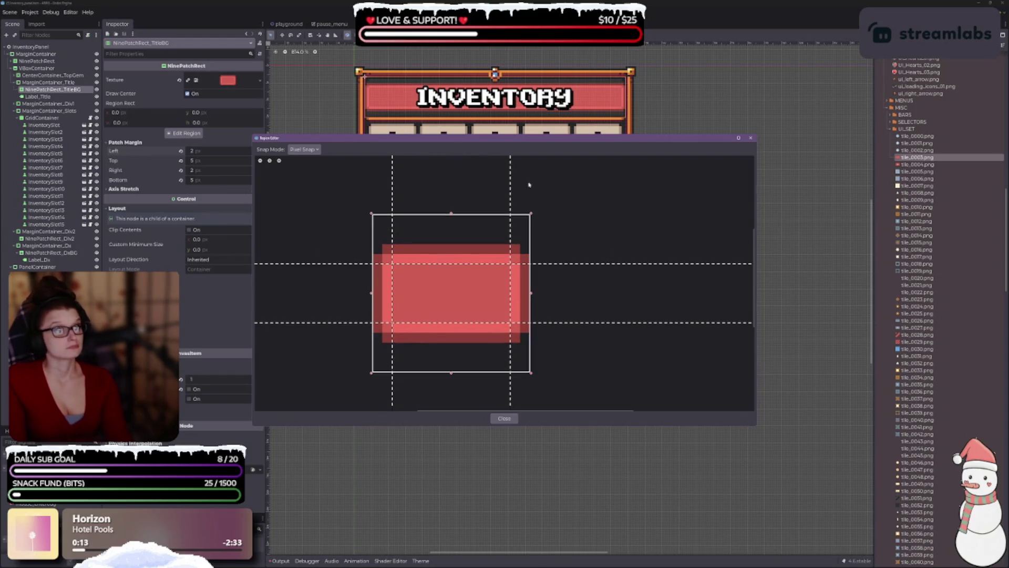
mouse_move(392, 287)
mouse_down()
mouse_move(383, 287)
mouse_move(397, 284)
mouse_up()
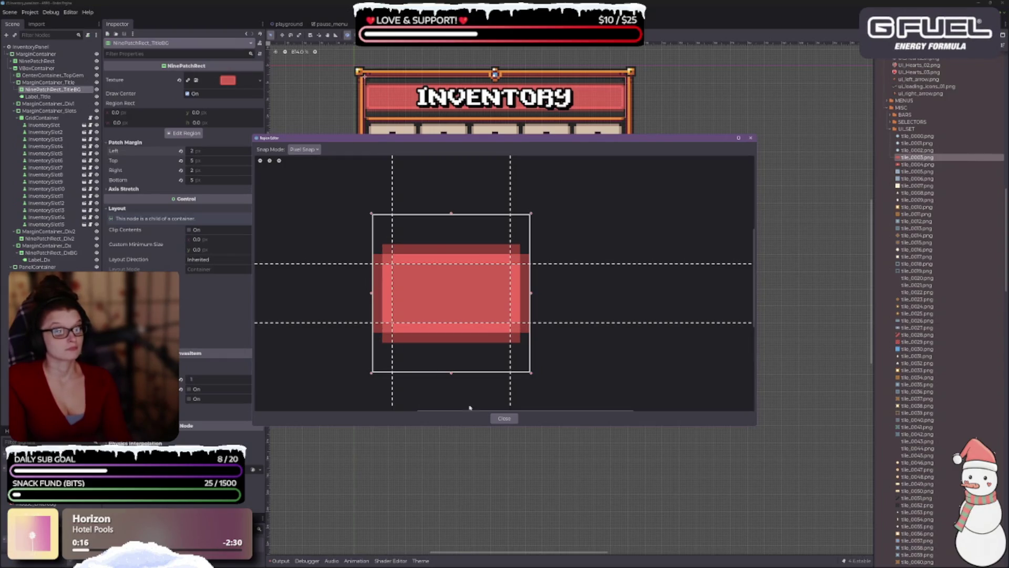
click(504, 418)
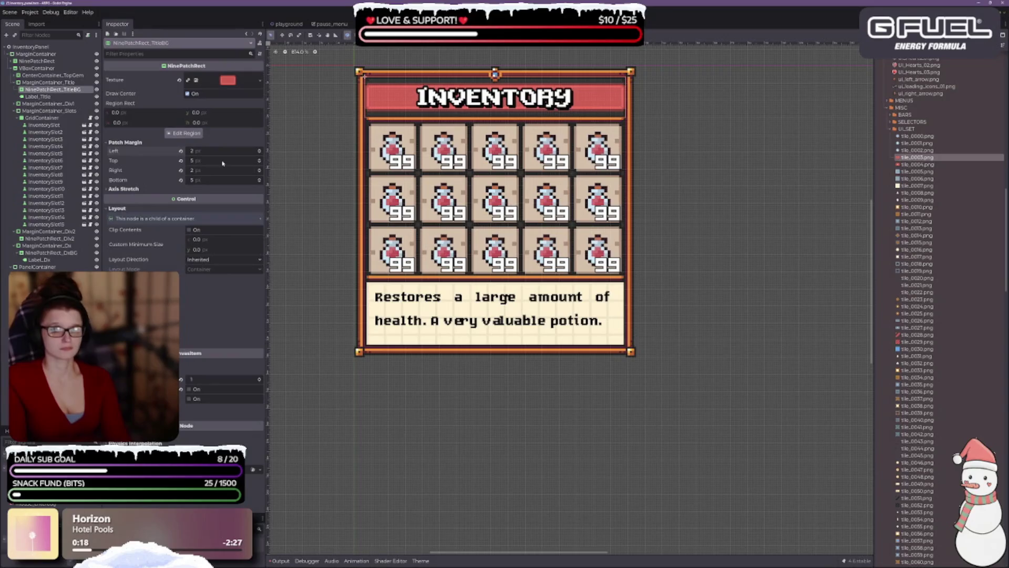
- Set the red banner's top patch margin to 4 px
click(132, 190)
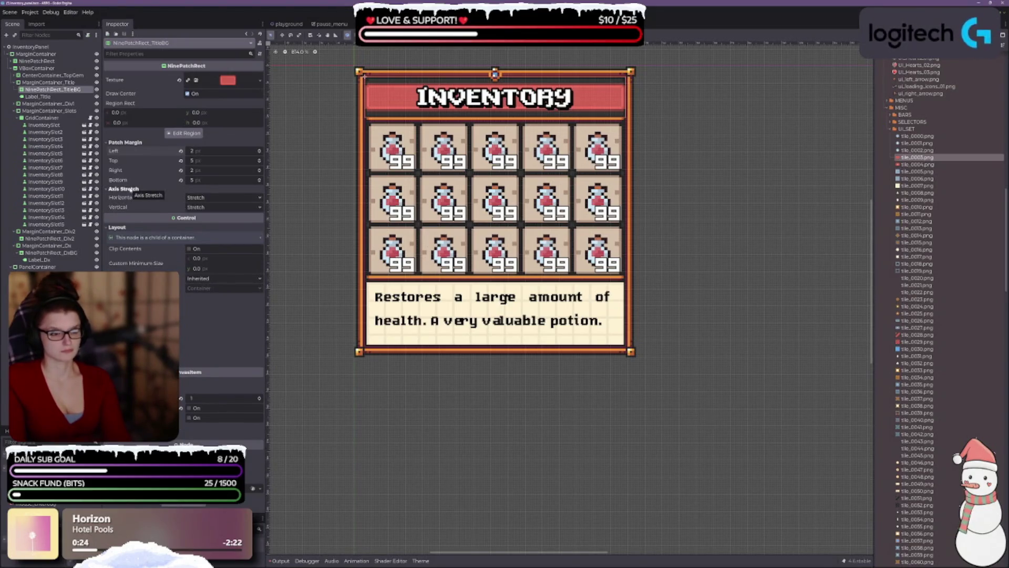
click(128, 189)
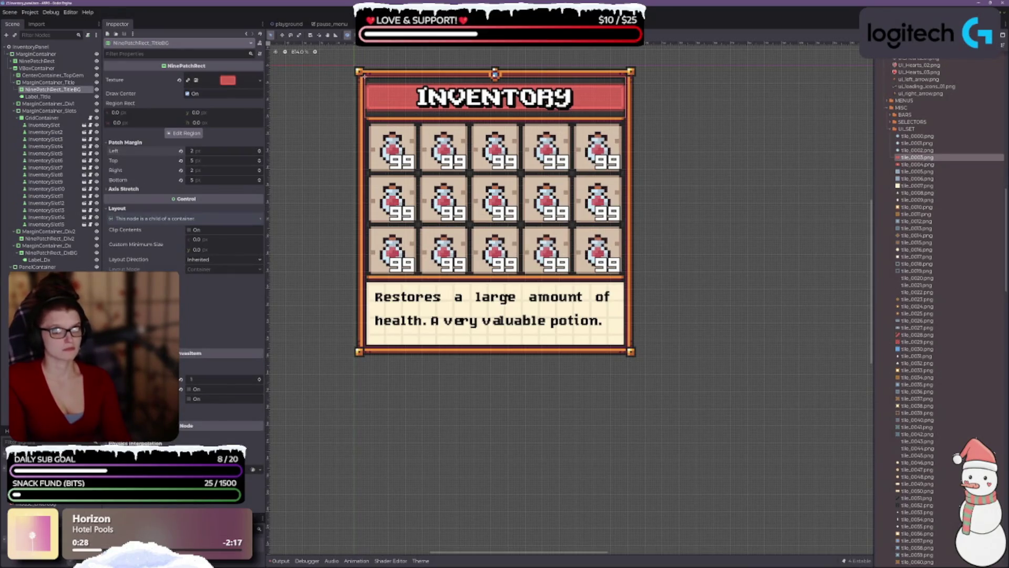
scroll(439, 117, up, 2)
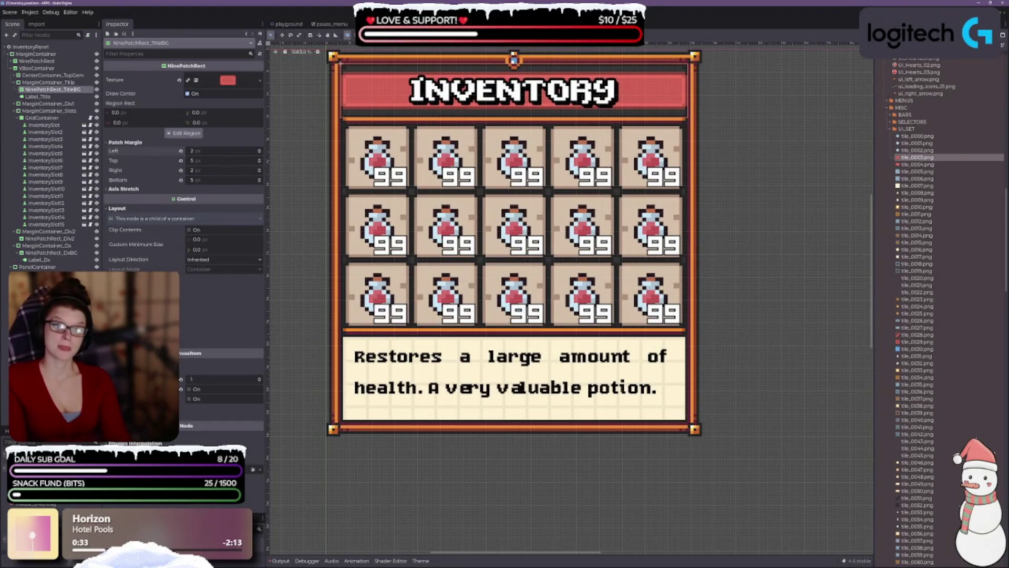
click(252, 278)
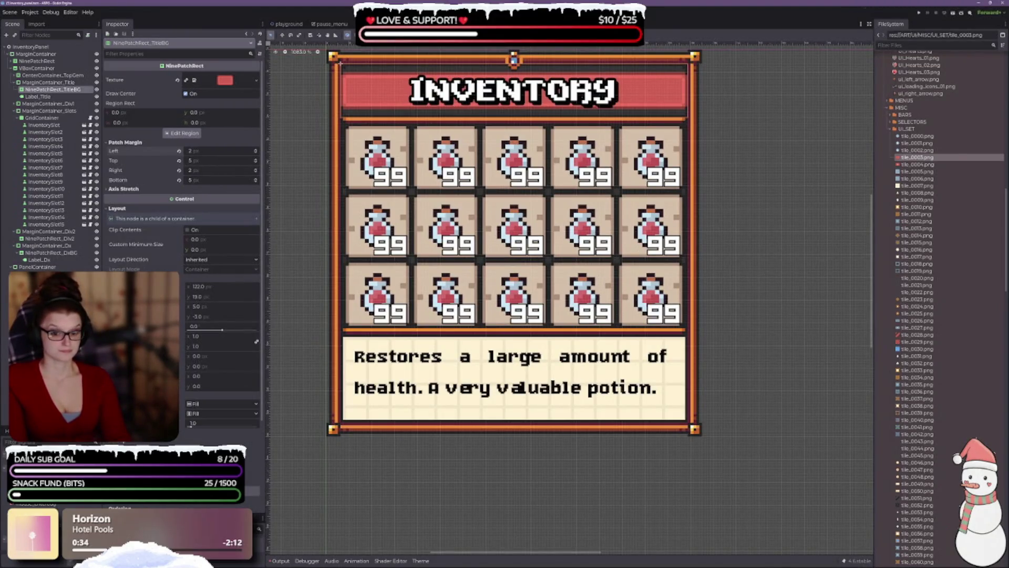
scroll(405, 133, up, 3)
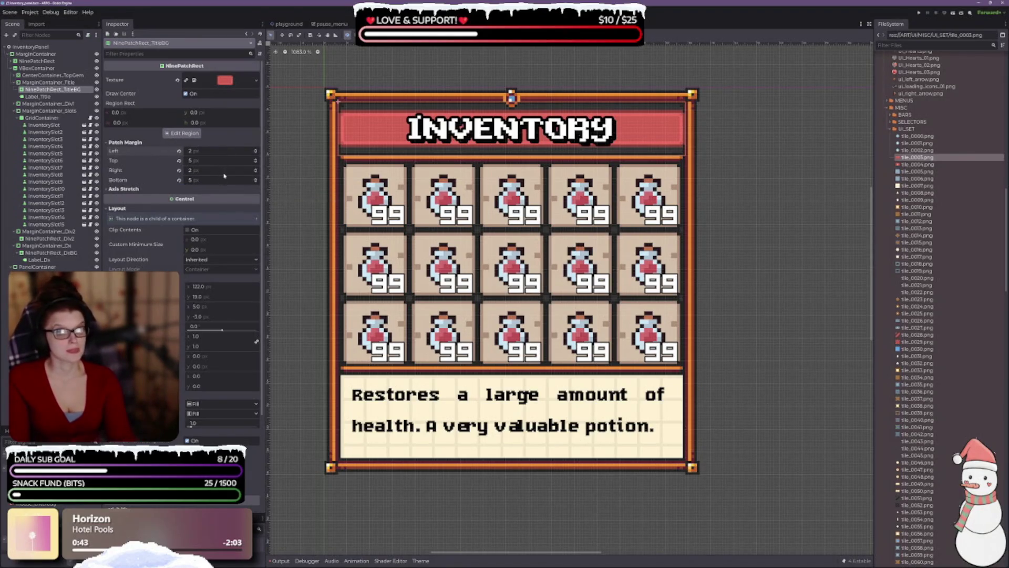
click(256, 163)
click(257, 163)
click(256, 161)
click(256, 160)
click(256, 163)
click(256, 163)
click(256, 160)
click(257, 160)
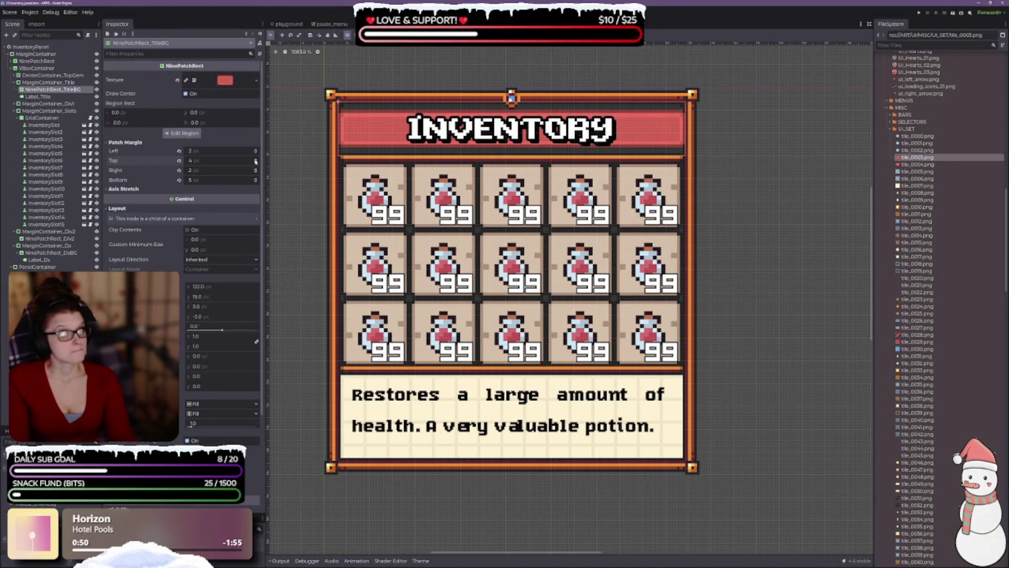
- Set the banner's bottom patch margin to 4 px, then select MarginContainer_Title
click(256, 181)
click(256, 181)
scroll(320, 114, up, 2)
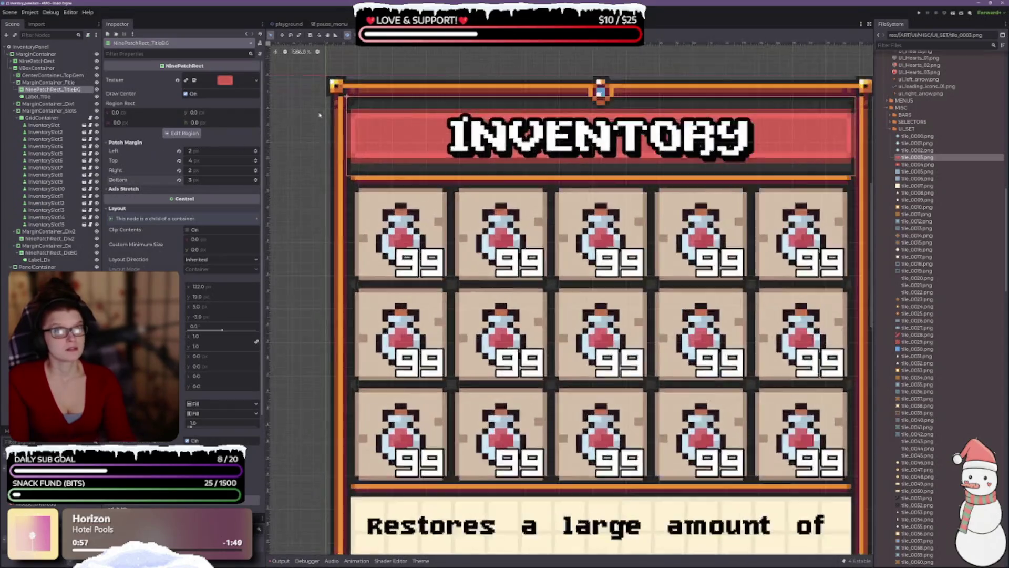
scroll(319, 115, up, 4)
click(256, 179)
scroll(465, 231, down, 4)
scroll(443, 175, down, 2)
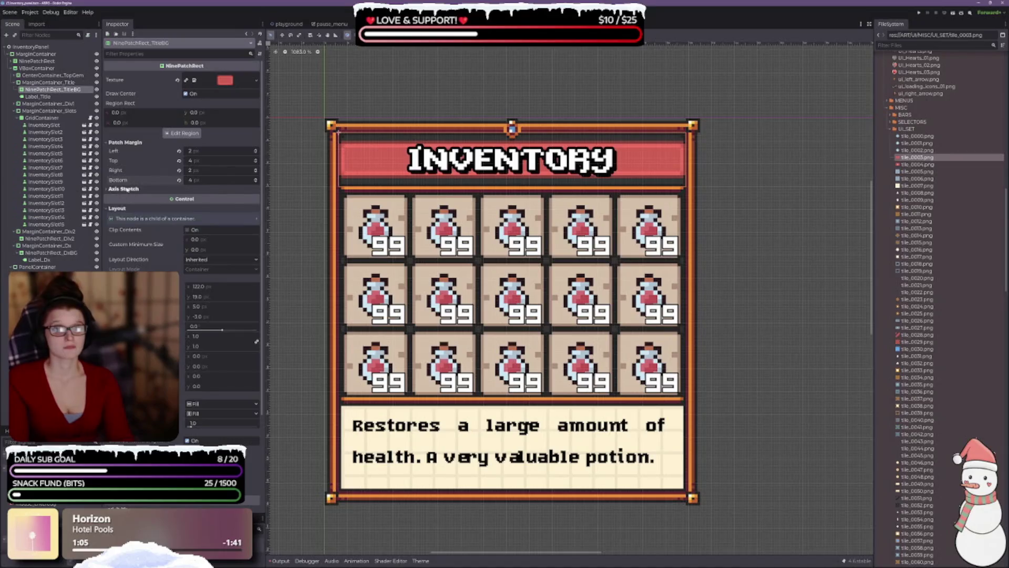
click(123, 188)
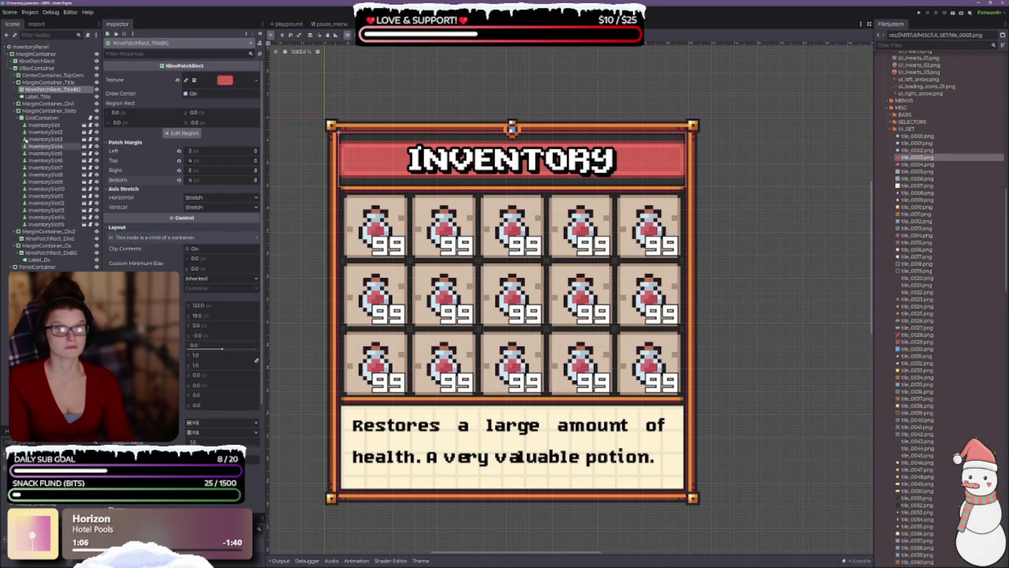
click(49, 83)
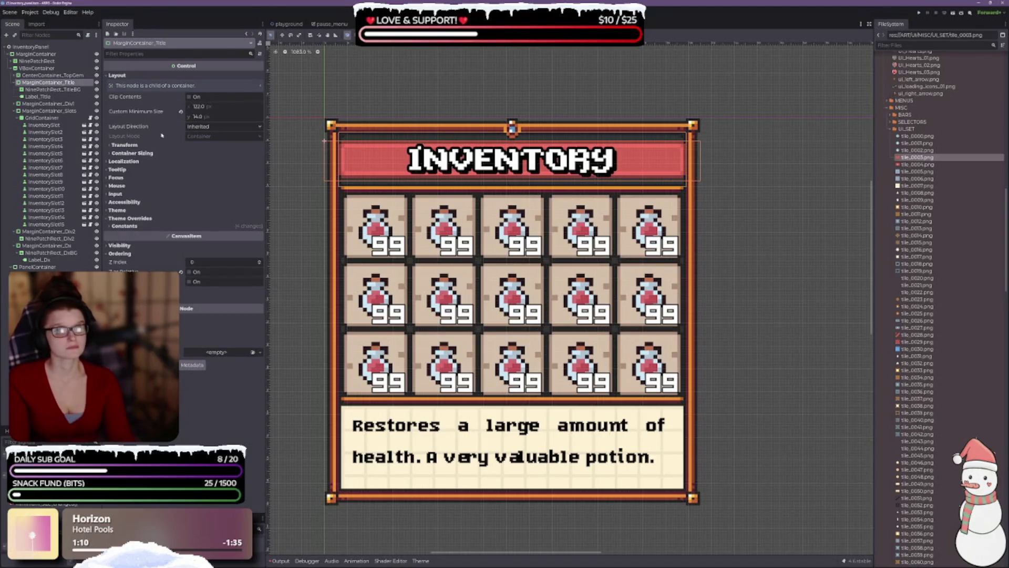
- Give MarginContainer_Title a custom minimum size of 110 × 18
click(224, 115)
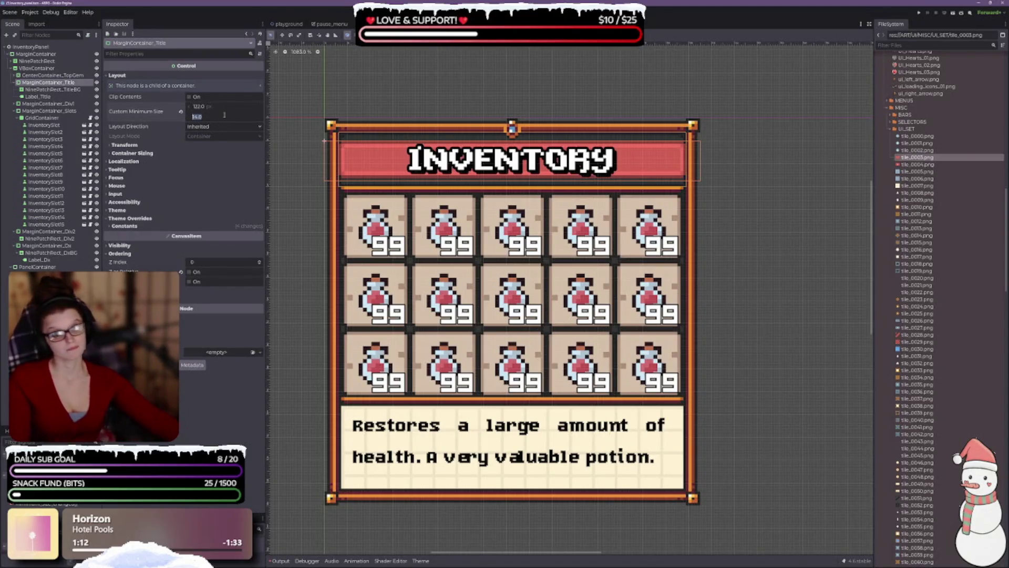
text(16)
key(Return)
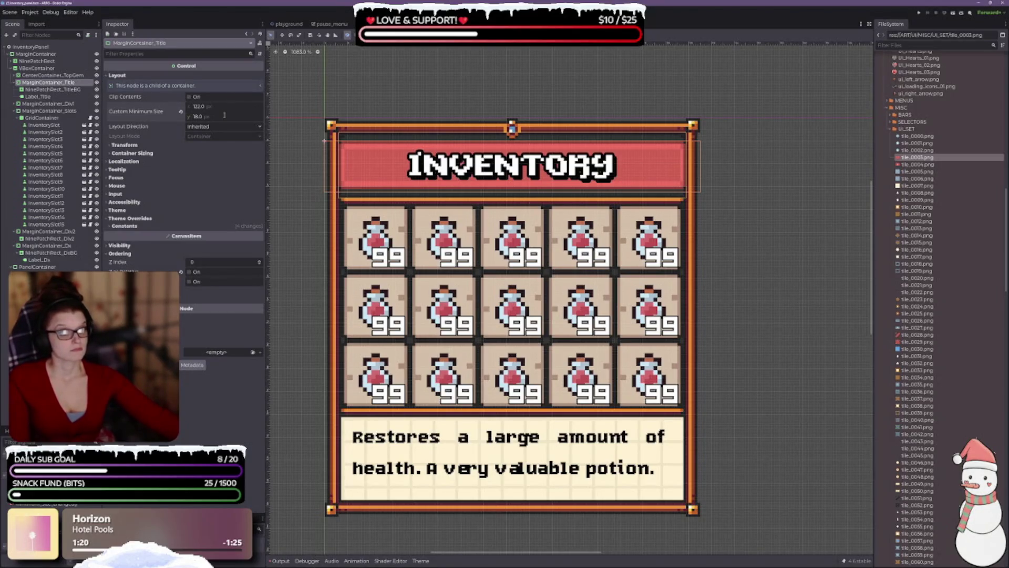
click(212, 107)
text(110)
key(Return)
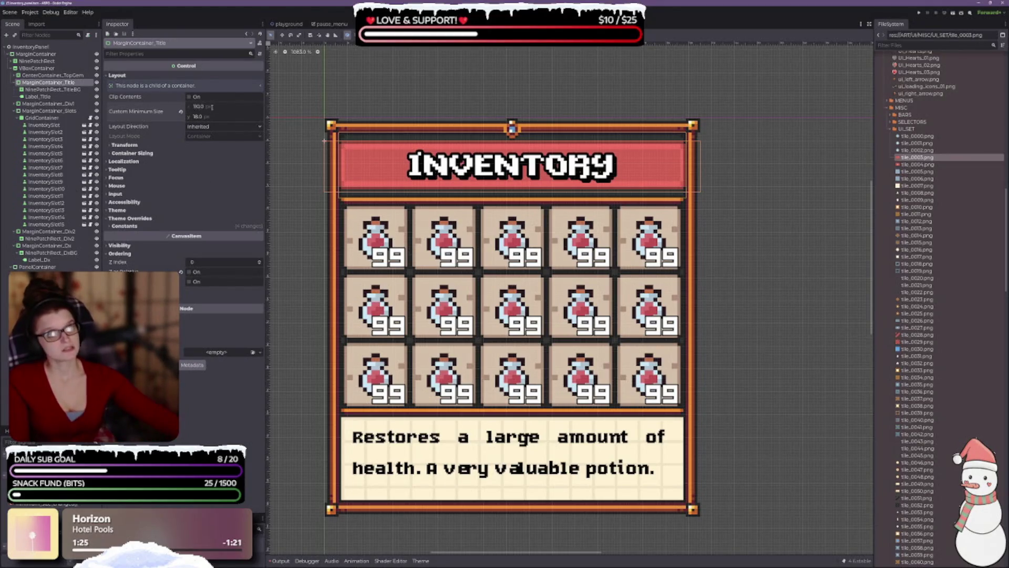
click(127, 145)
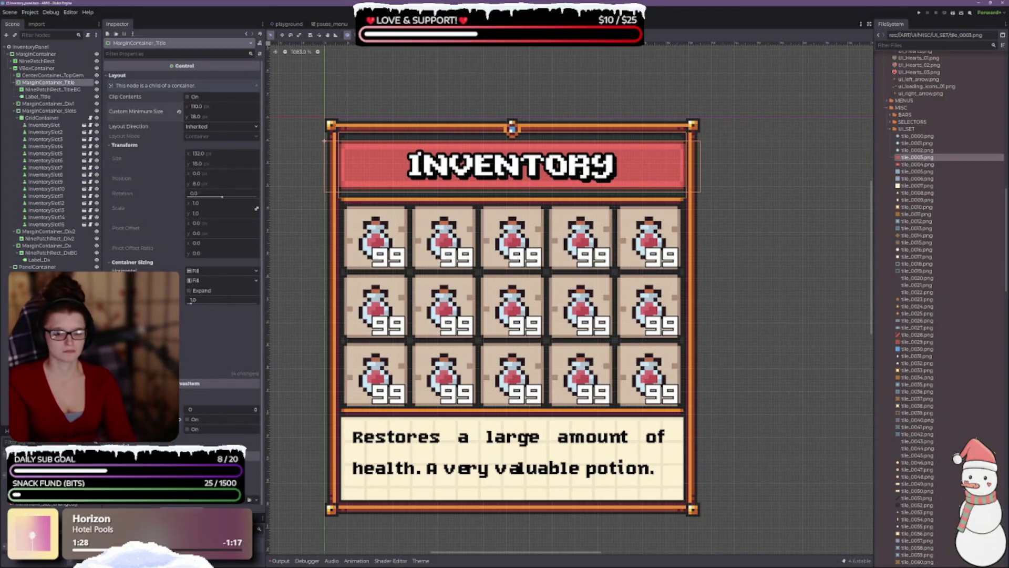
- Set the title container's four margin constants to 6, -5, 6 and -4
click(137, 373)
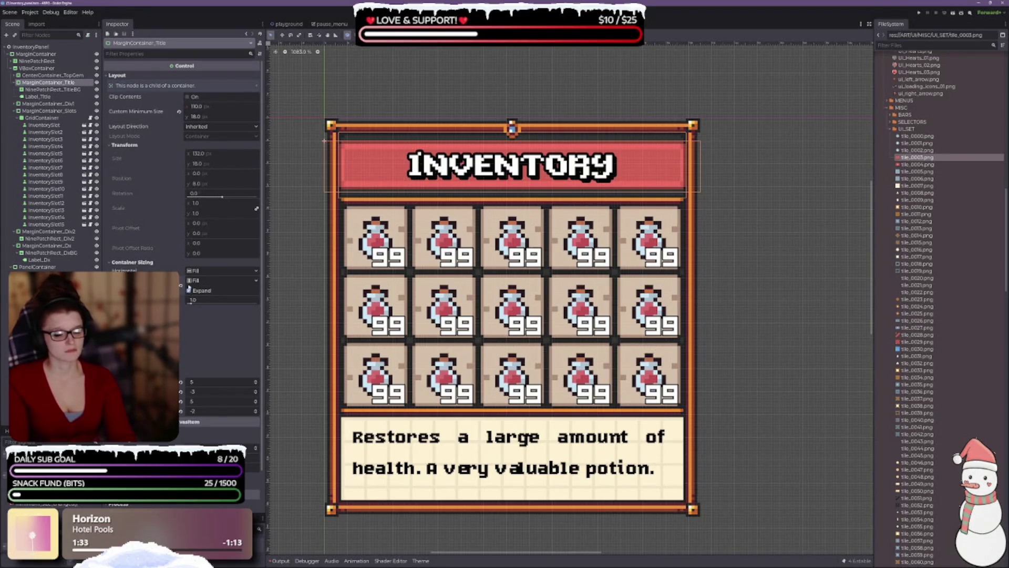
mouse_move(189, 274)
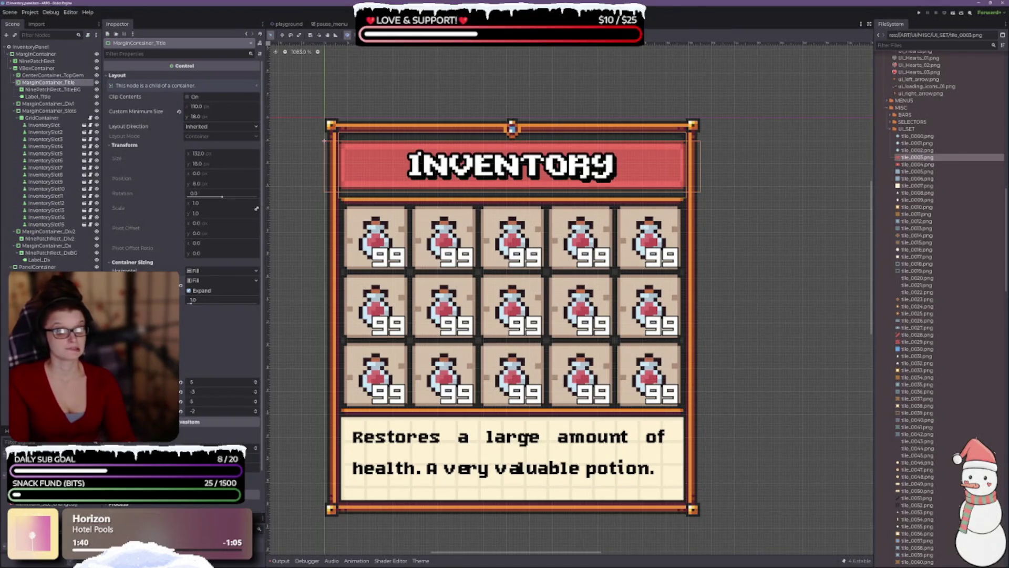
click(256, 394)
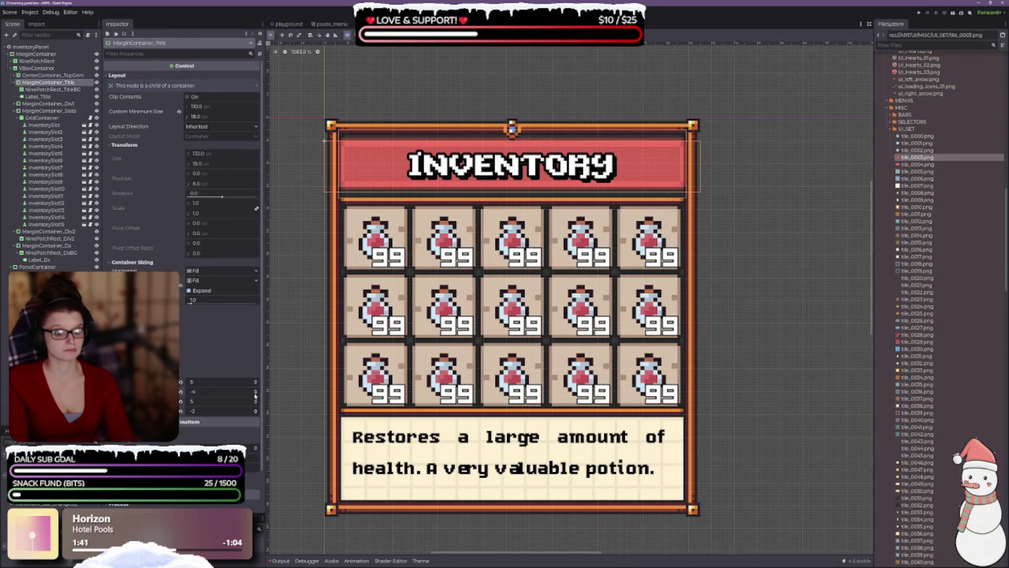
click(255, 395)
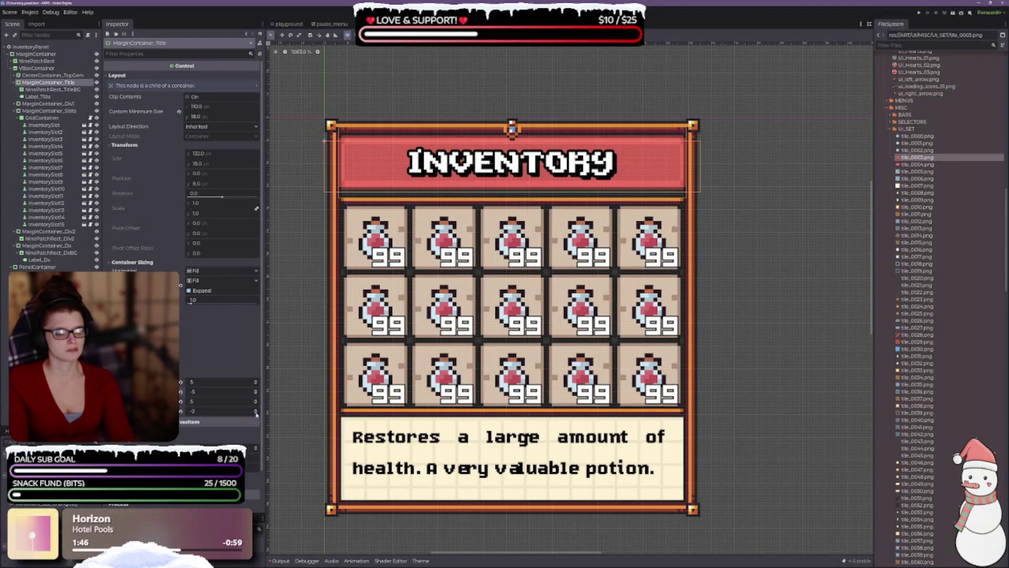
click(256, 413)
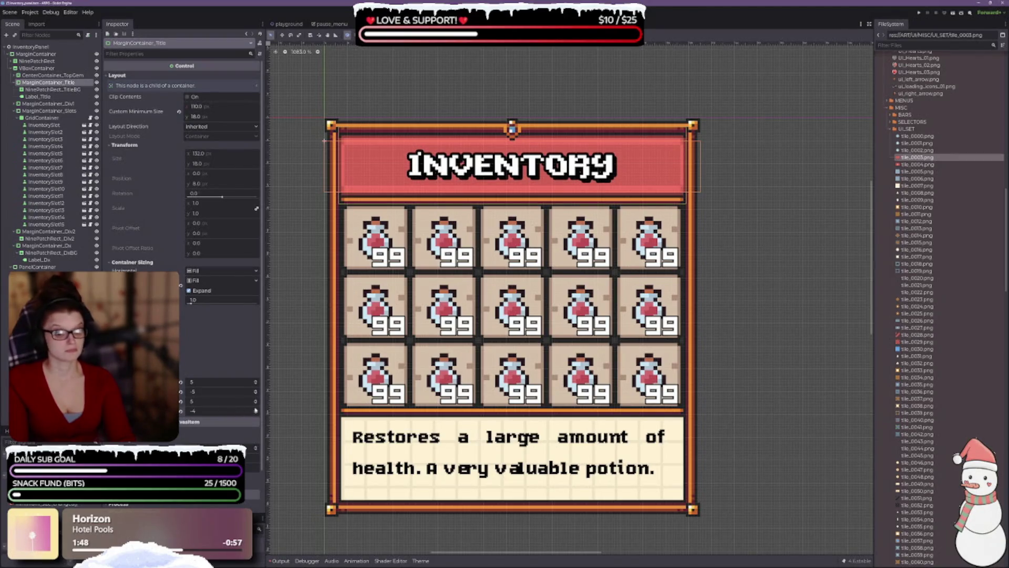
click(256, 403)
click(256, 400)
click(256, 400)
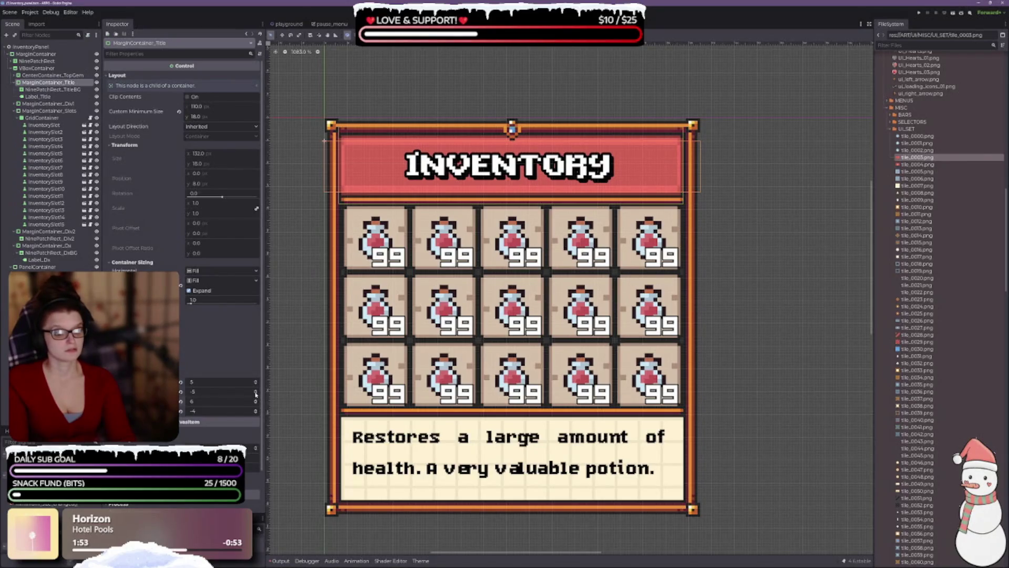
click(256, 390)
click(256, 394)
click(256, 381)
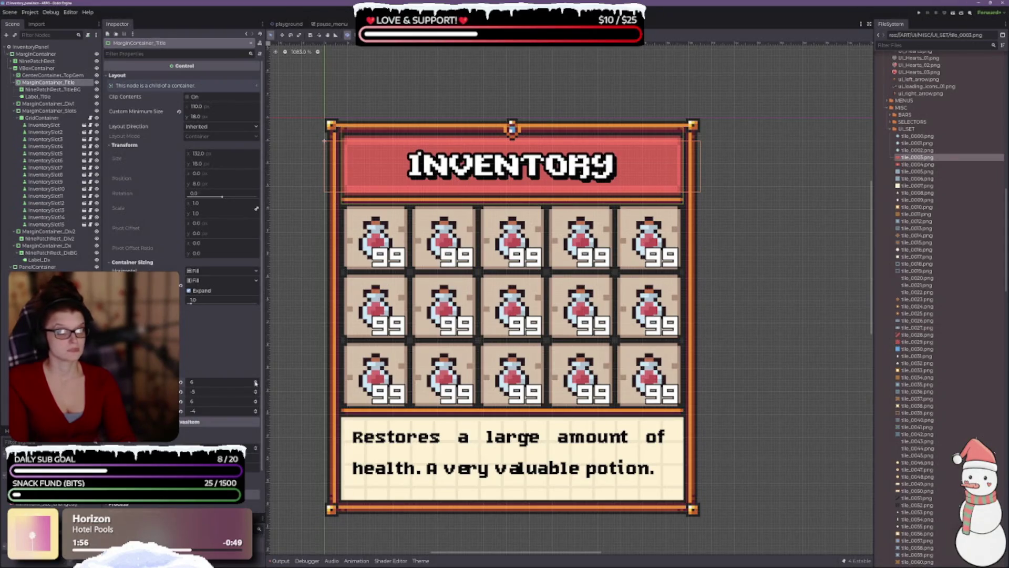
click(777, 227)
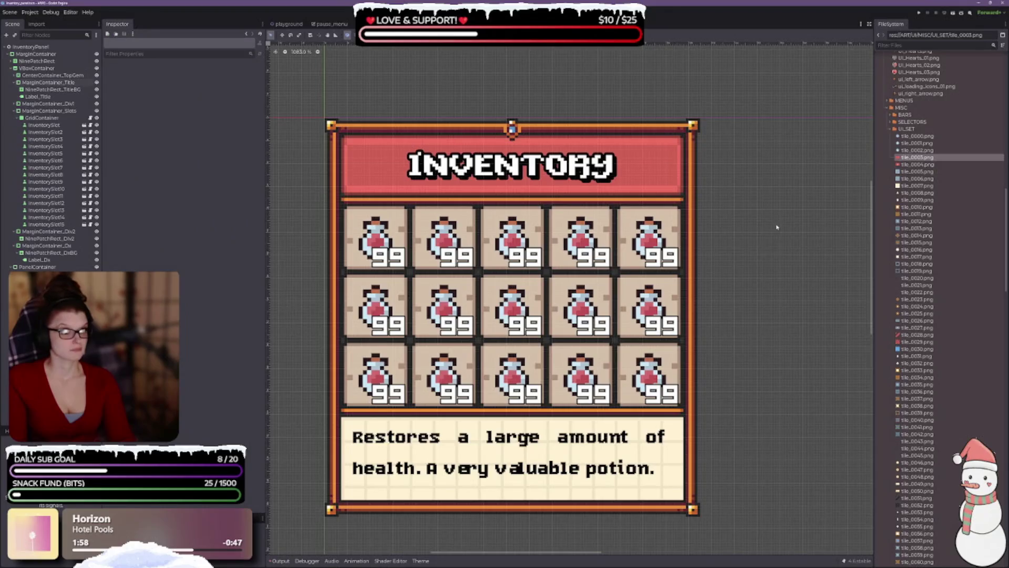
- Reselect MarginContainer_Title and raise its first margin to 7
scroll(699, 336, down, 1)
scroll(702, 333, up, 1)
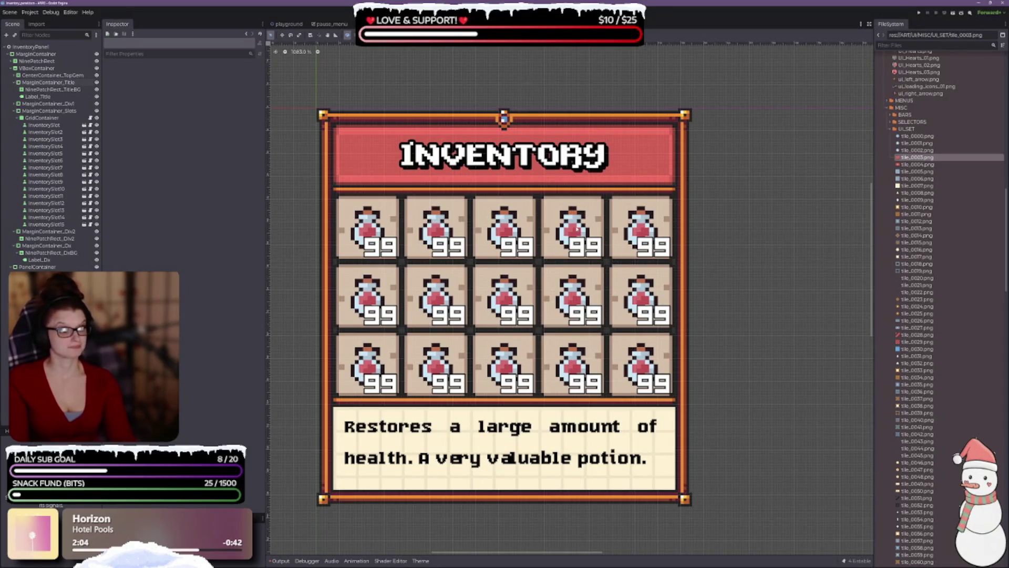
scroll(575, 229, down, 3)
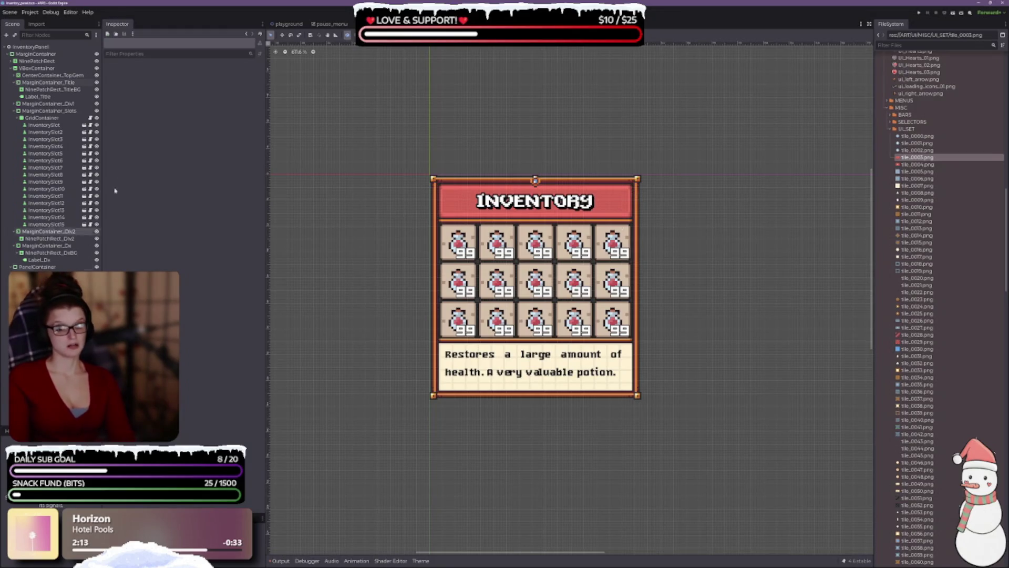
click(48, 83)
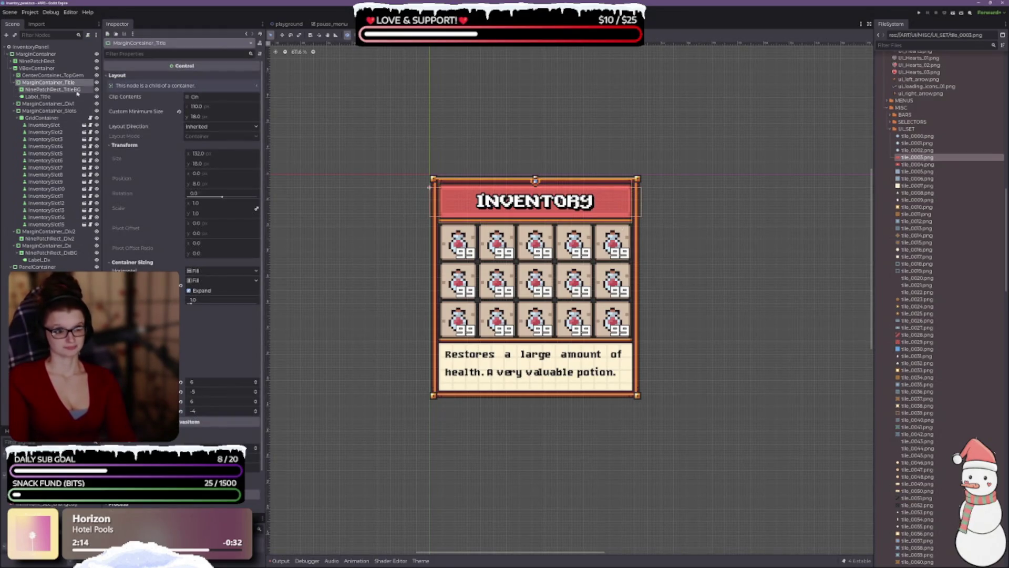
click(254, 385)
click(256, 383)
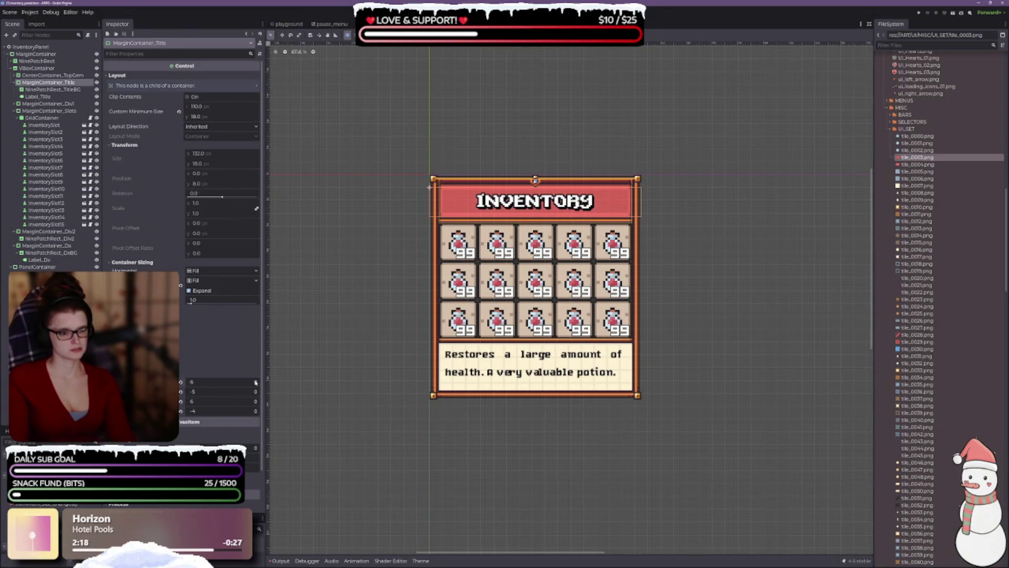
click(256, 381)
scroll(518, 182, up, 3)
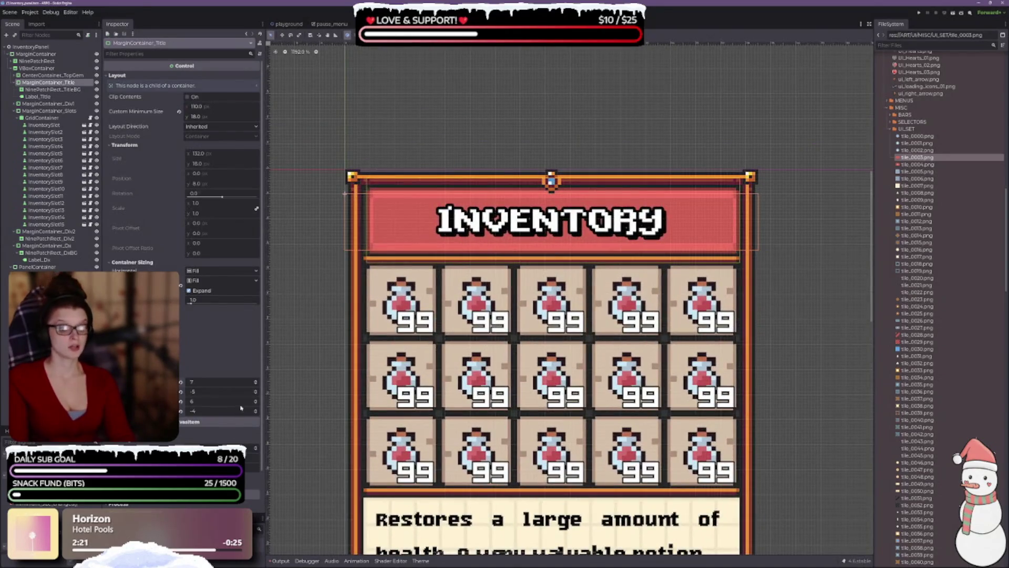
- Set the other margins to about -4, 7 and -3 to re-centre the title
click(256, 394)
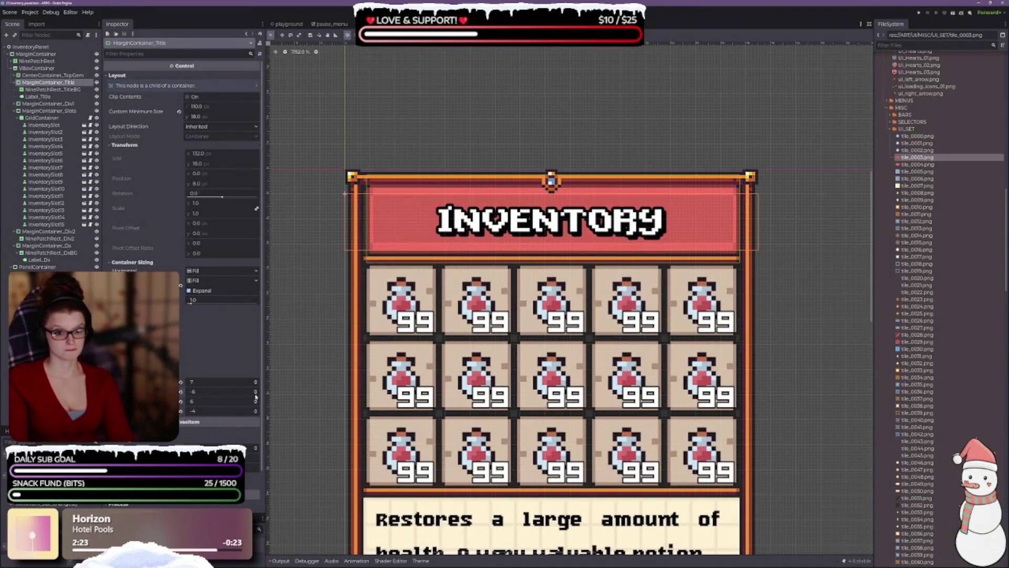
click(256, 395)
click(256, 394)
click(256, 396)
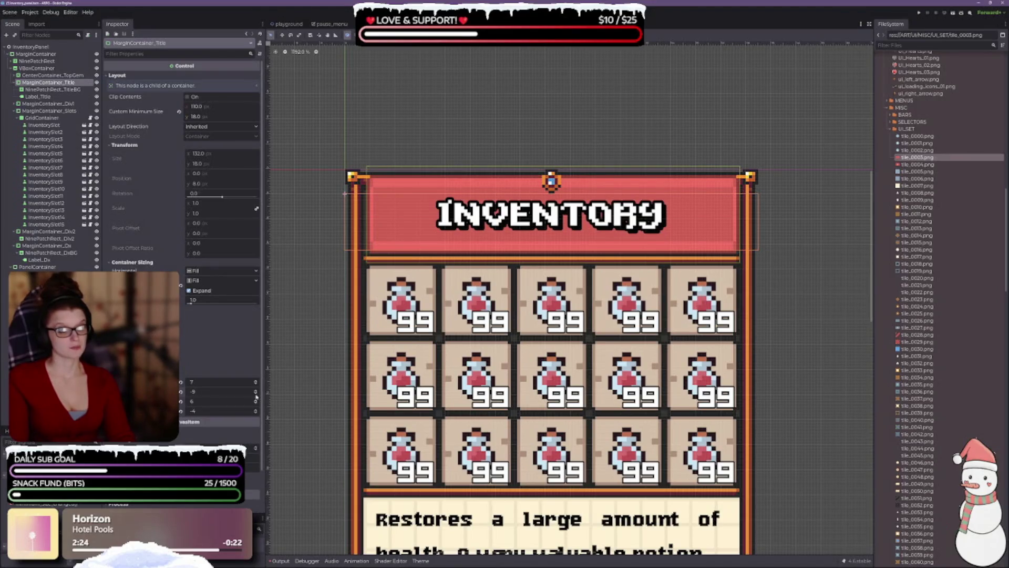
click(256, 391)
click(256, 392)
click(256, 392)
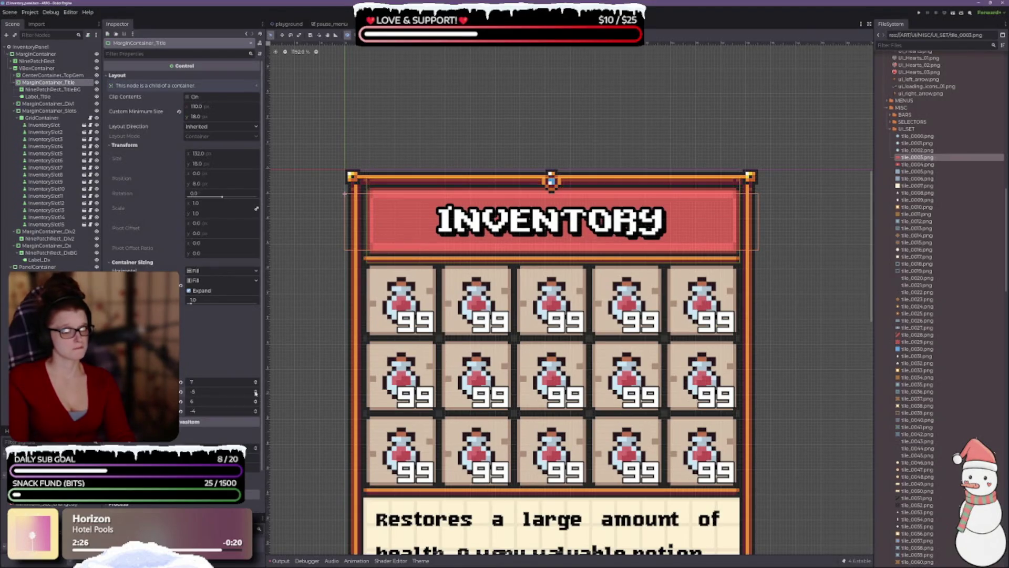
click(256, 391)
click(256, 391)
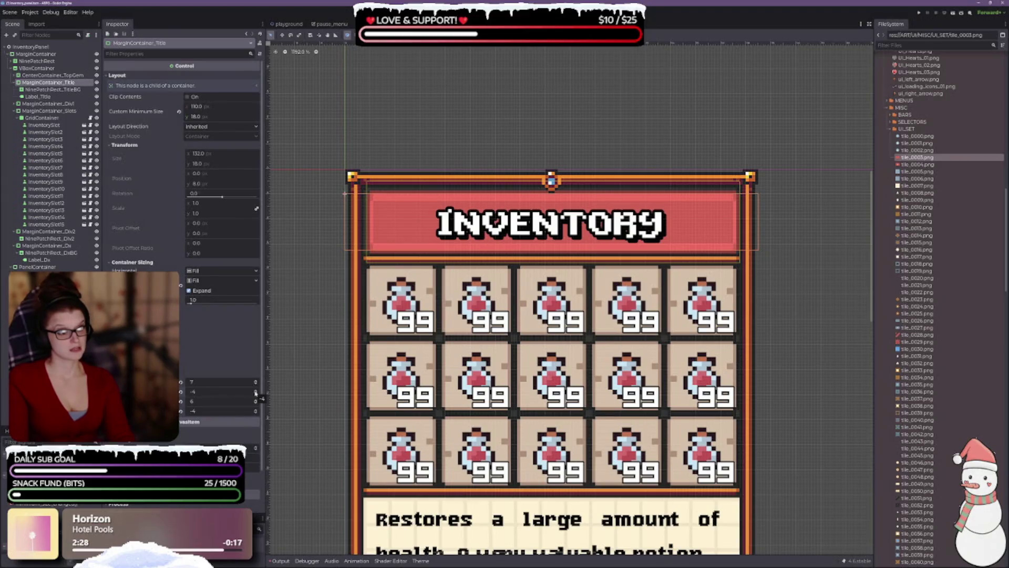
click(256, 401)
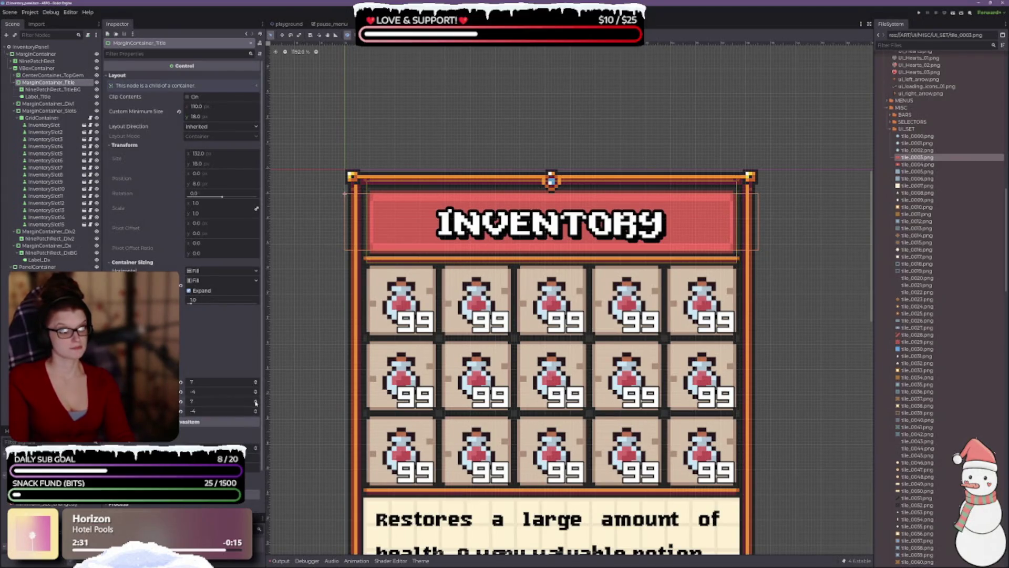
click(256, 411)
click(784, 304)
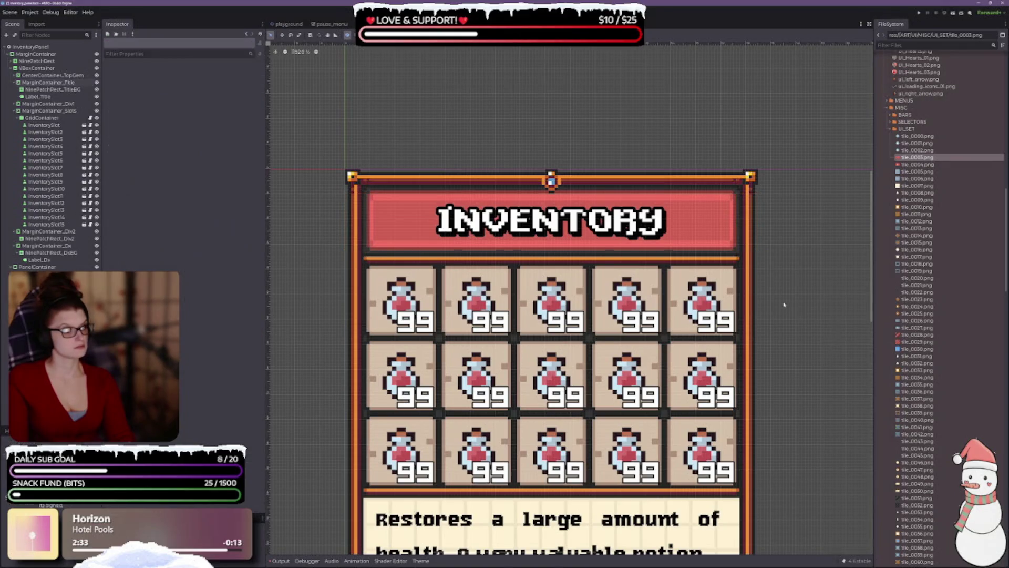
scroll(788, 389, down, 5)
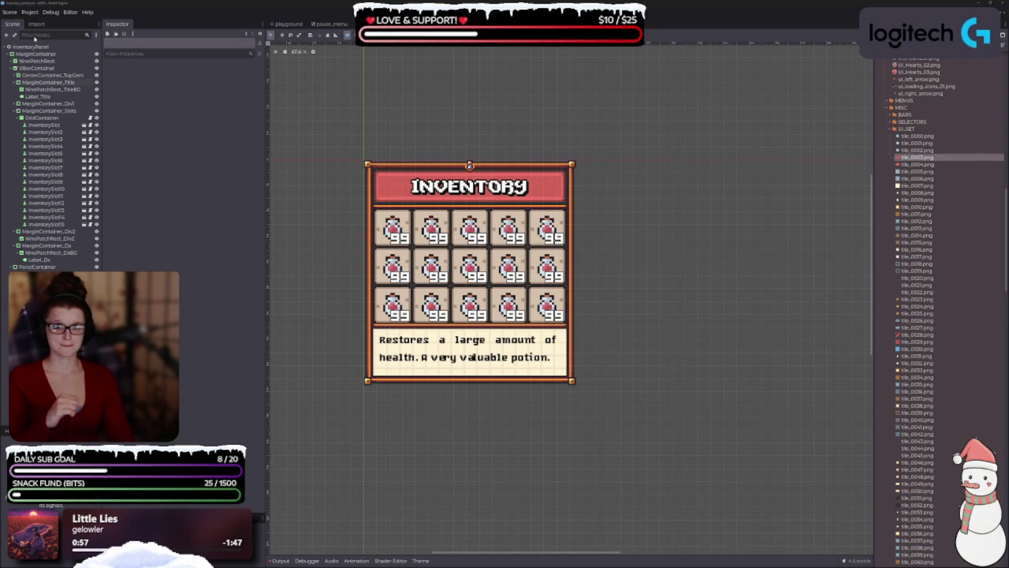
- Select the Label_Title node to show the INVENTORY label's properties in the Inspector
click(48, 97)
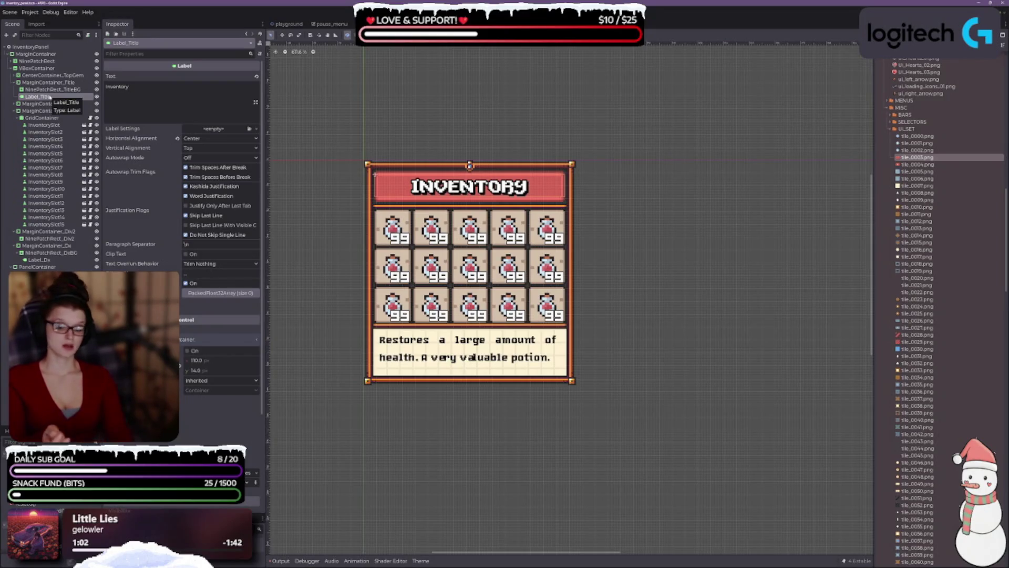
- Check the title label's font resource options, then open dx_label_theme.tres in the Theme editor
scroll(182, 210, down, 3)
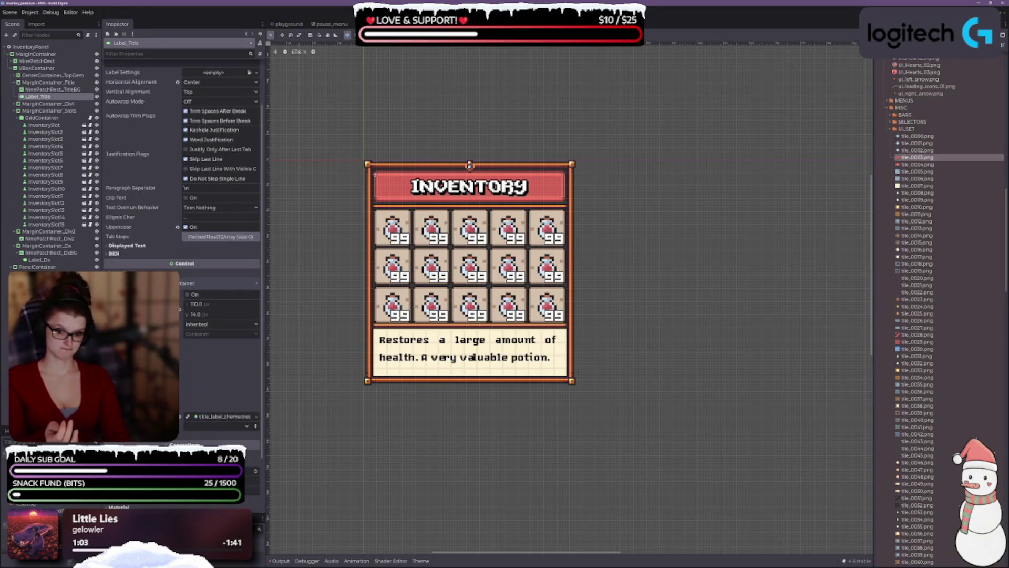
scroll(181, 179, down, 5)
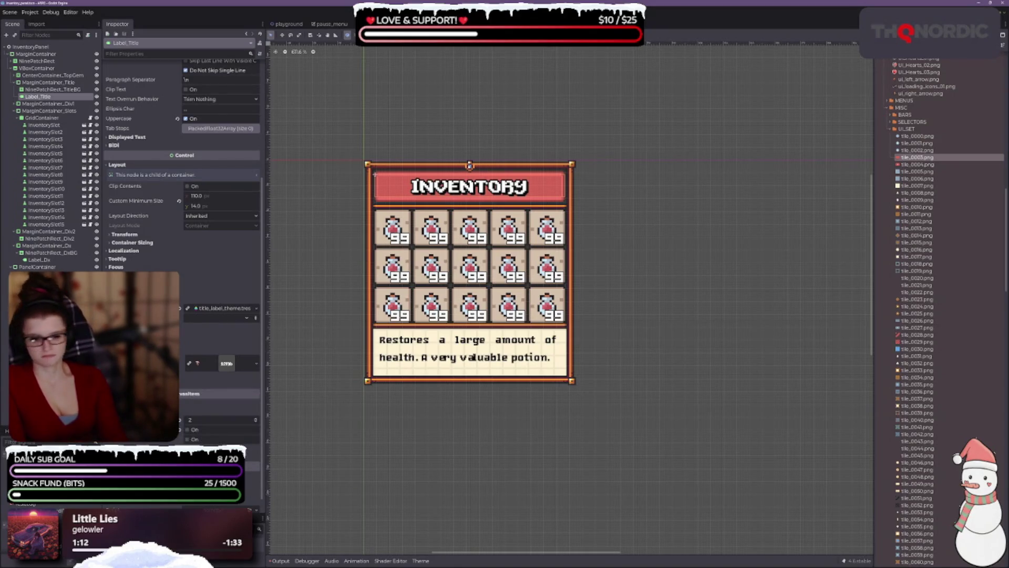
click(232, 364)
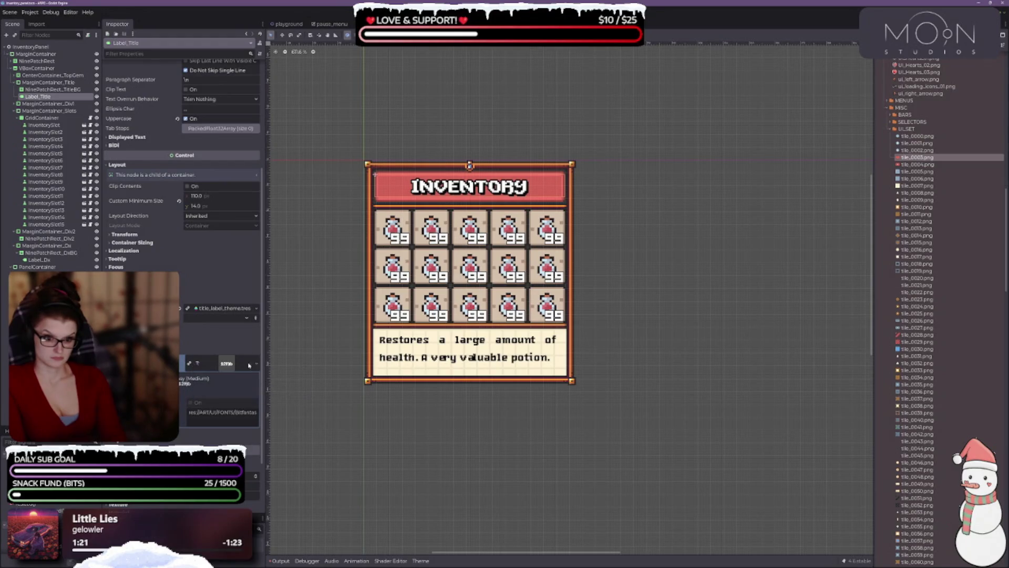
click(255, 365)
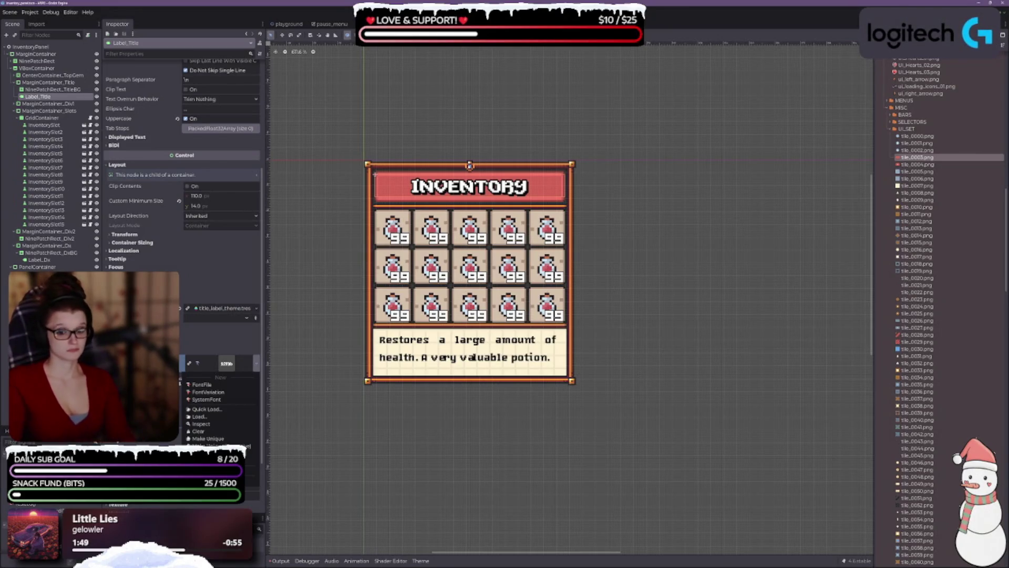
key(Escape)
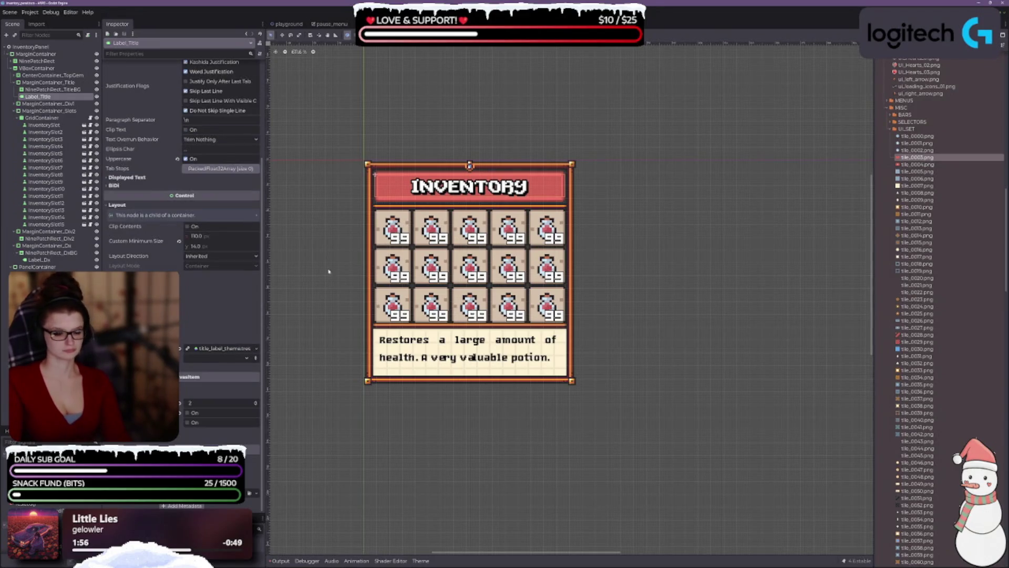
click(420, 560)
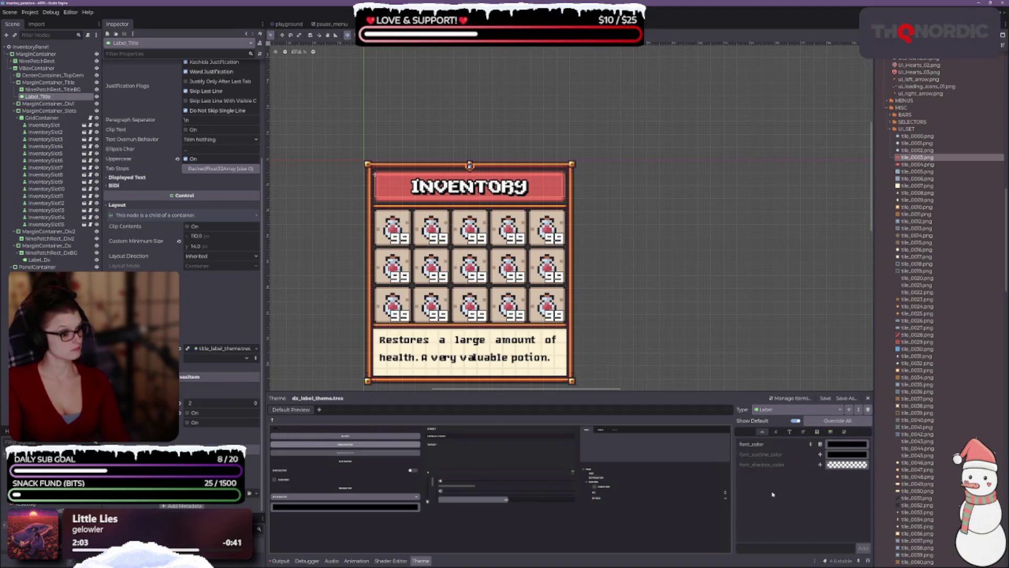
- Inspect the theme's KarenFat.ttf font from the Fonts tab and check its file path
click(776, 432)
click(790, 433)
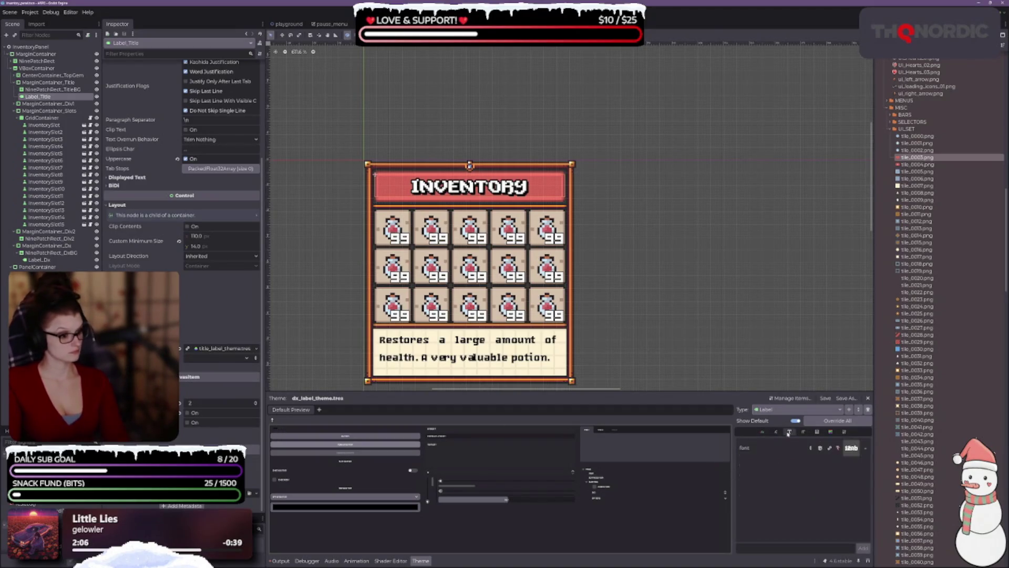
click(867, 448)
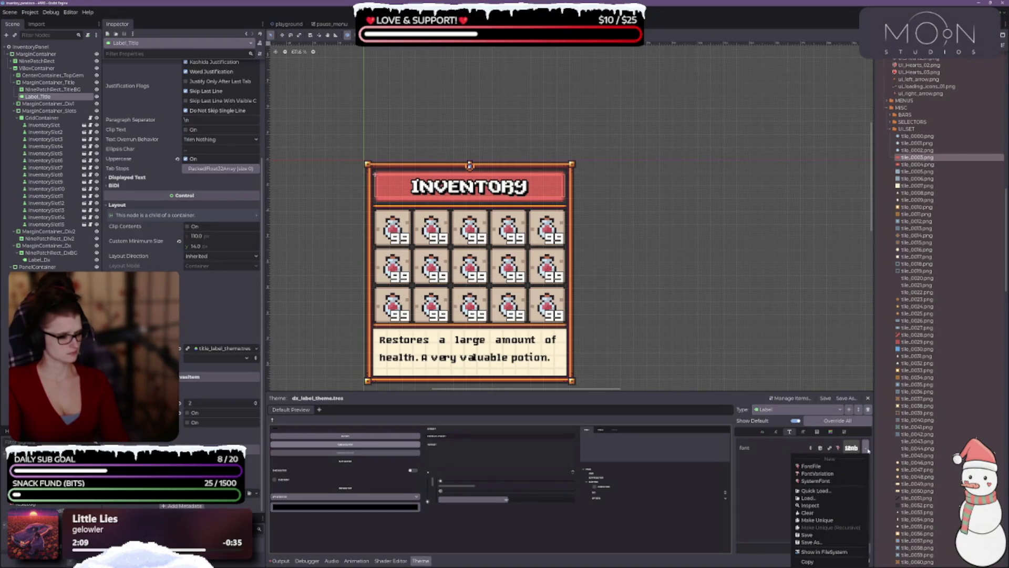
click(856, 449)
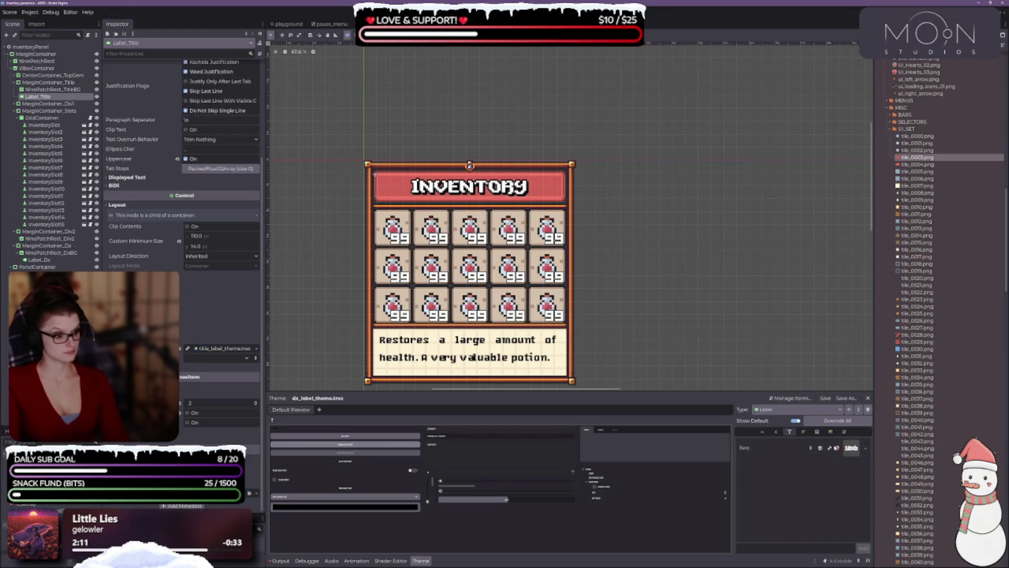
click(855, 449)
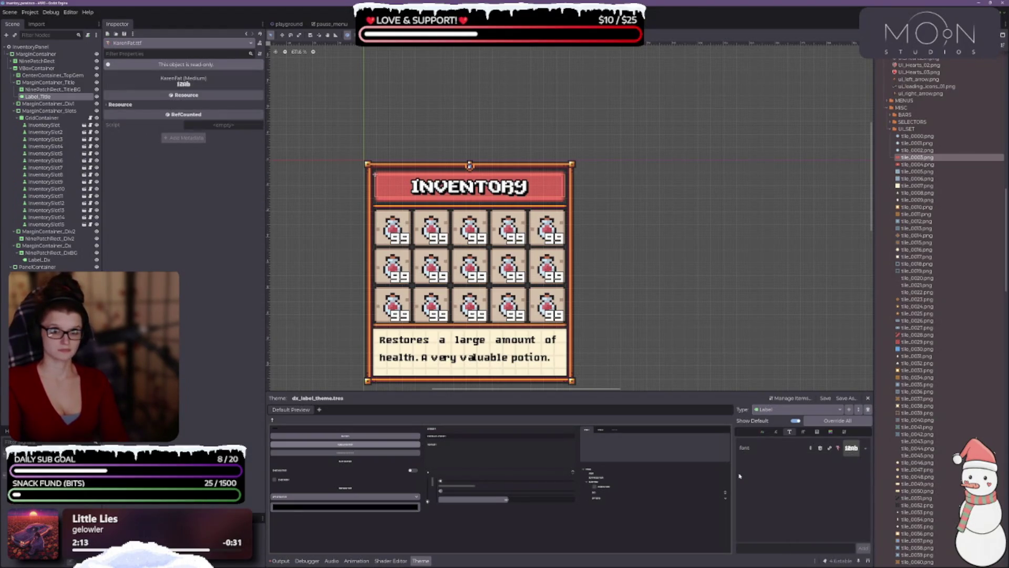
click(120, 104)
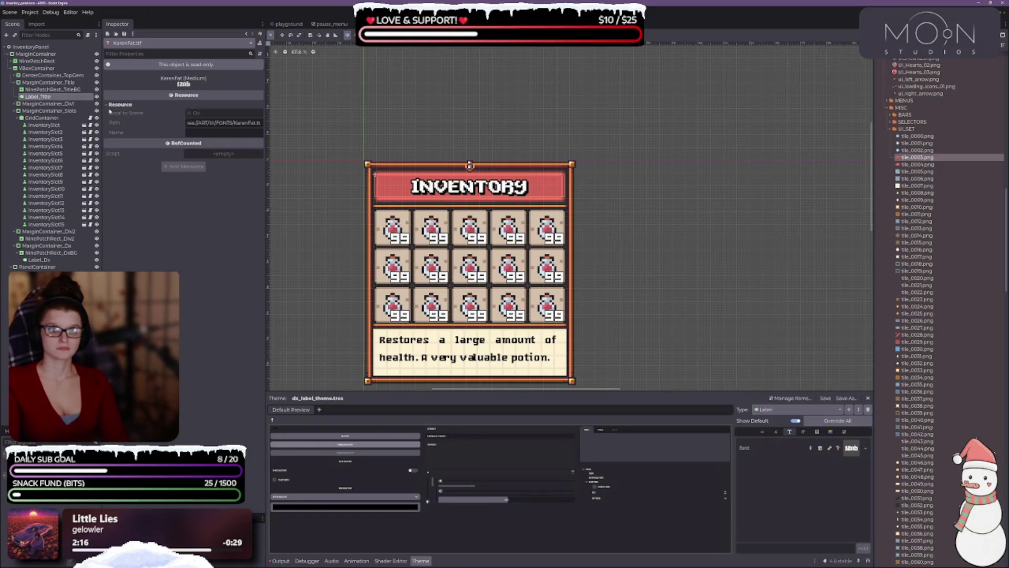
click(121, 104)
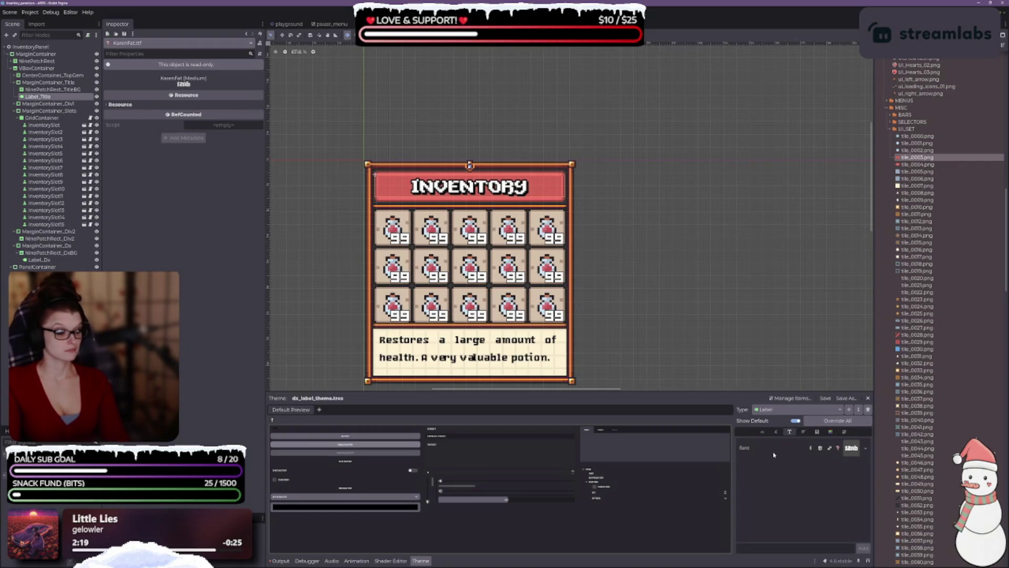
- Keep Label as the edited theme type, review the font options, and select the banner background
click(771, 410)
click(774, 420)
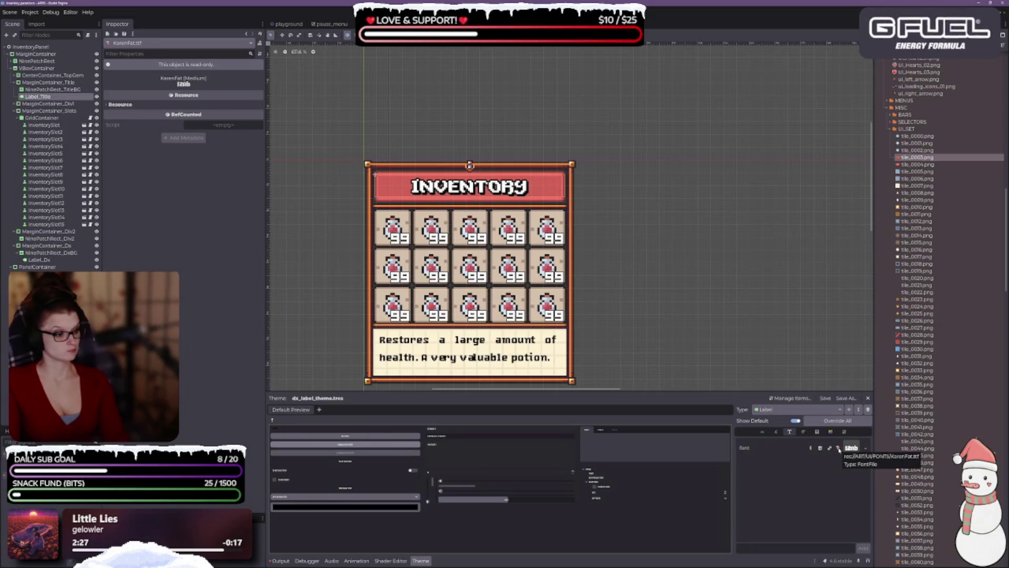
click(865, 448)
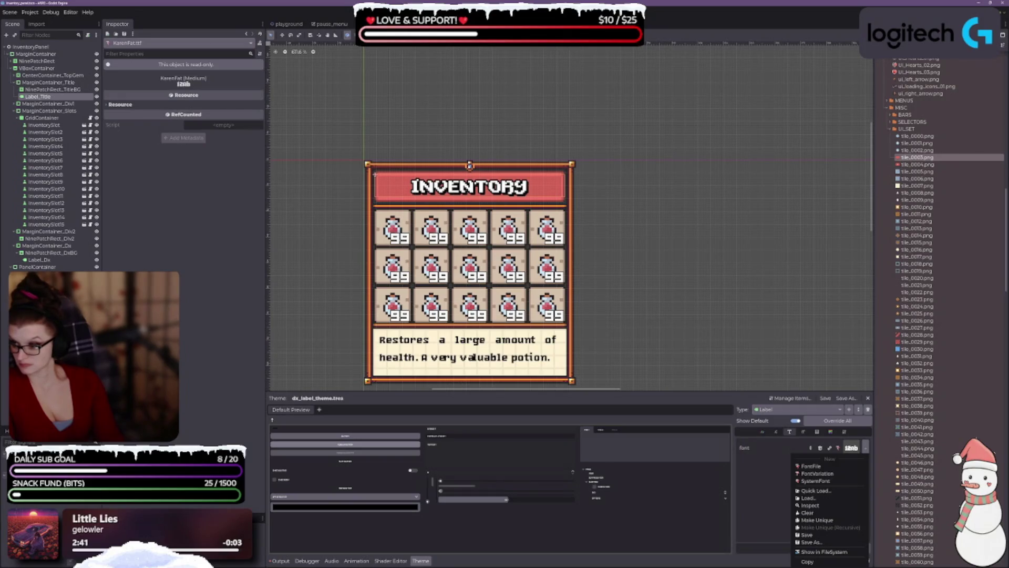
key(Escape)
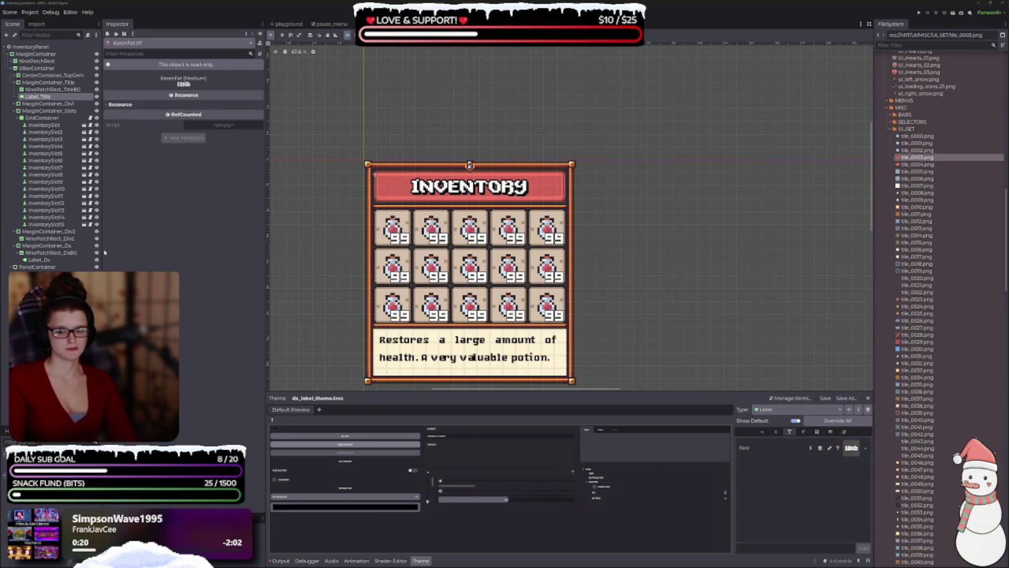
click(46, 89)
- Reselect Label_Title and review the font choices under its Theme Overrides > Fonts
click(42, 97)
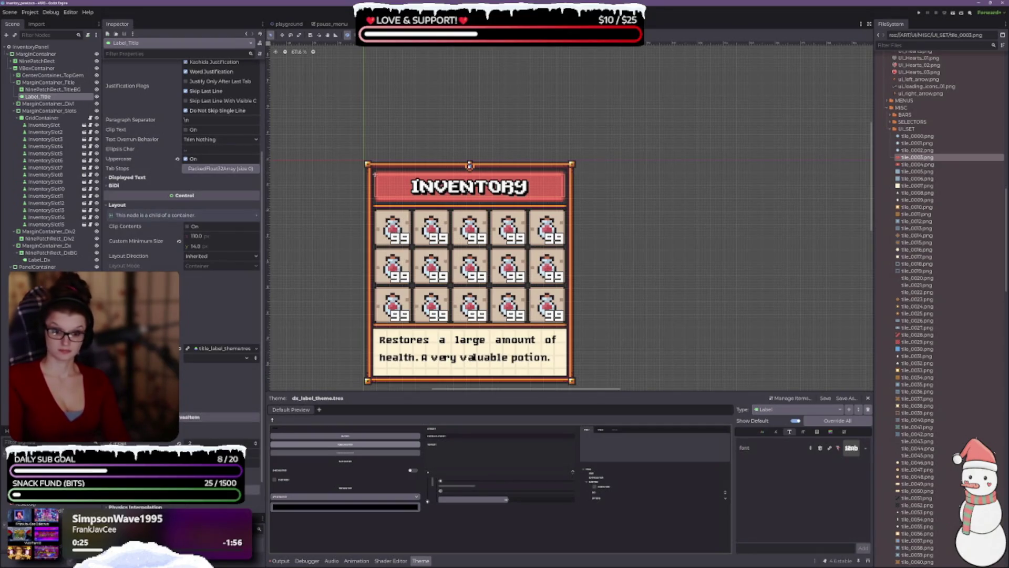
click(202, 415)
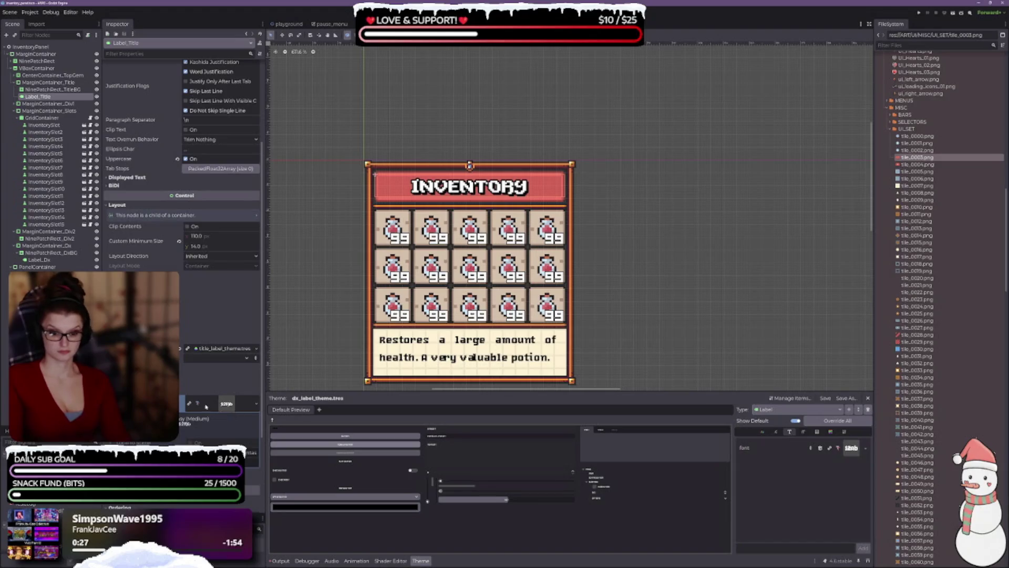
click(255, 404)
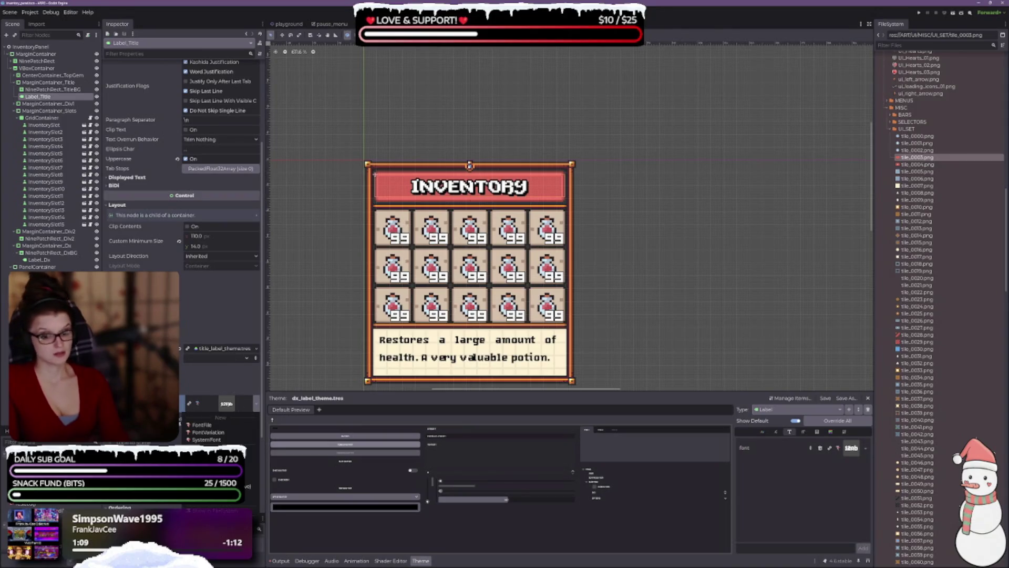
scroll(221, 315, down, 5)
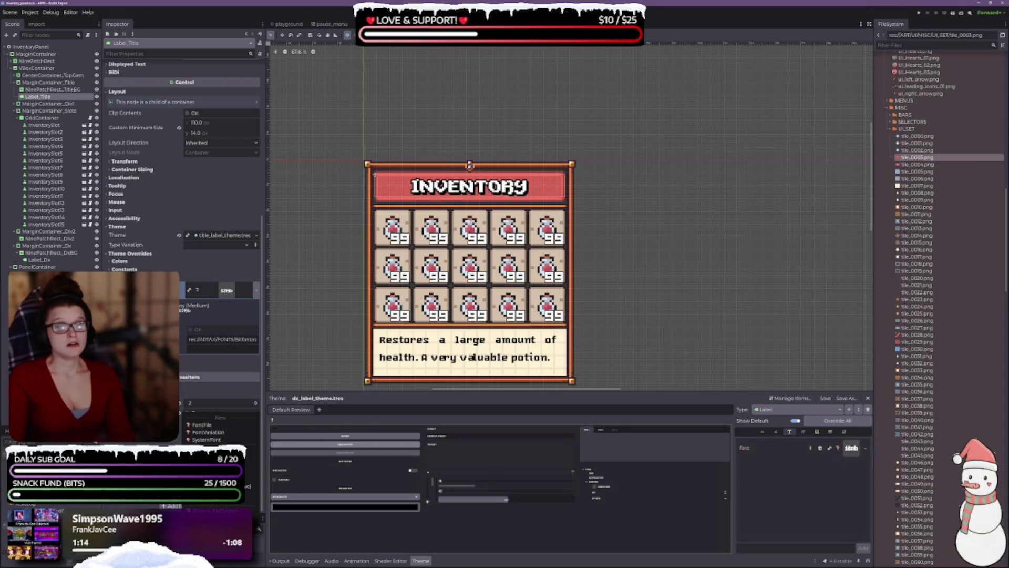
click(188, 330)
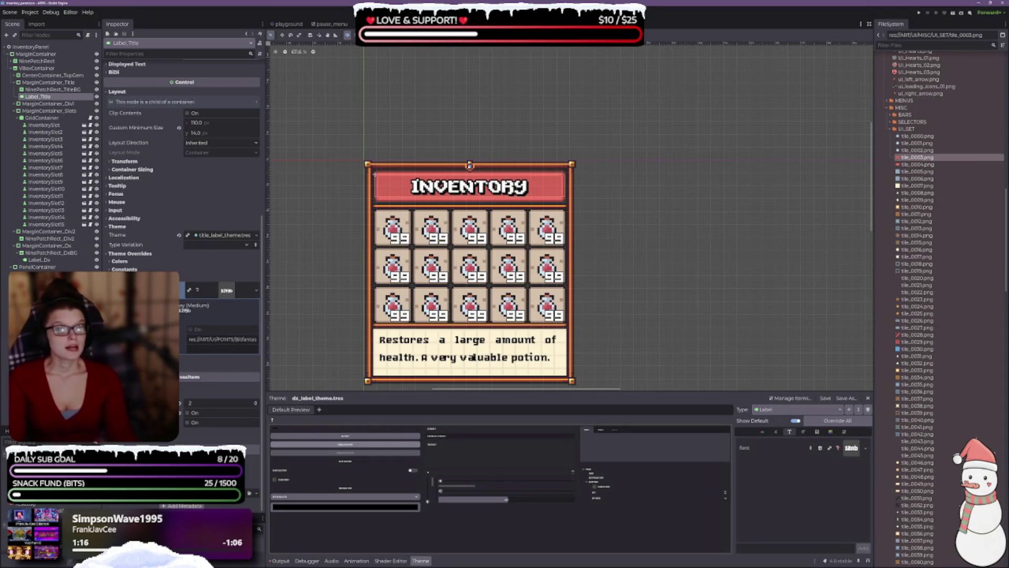
click(188, 329)
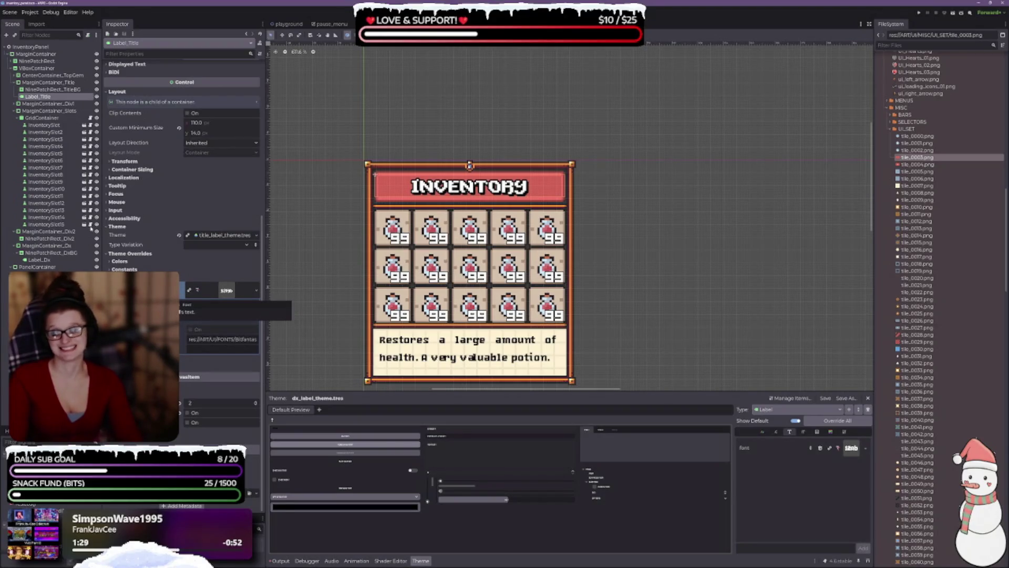
click(30, 12)
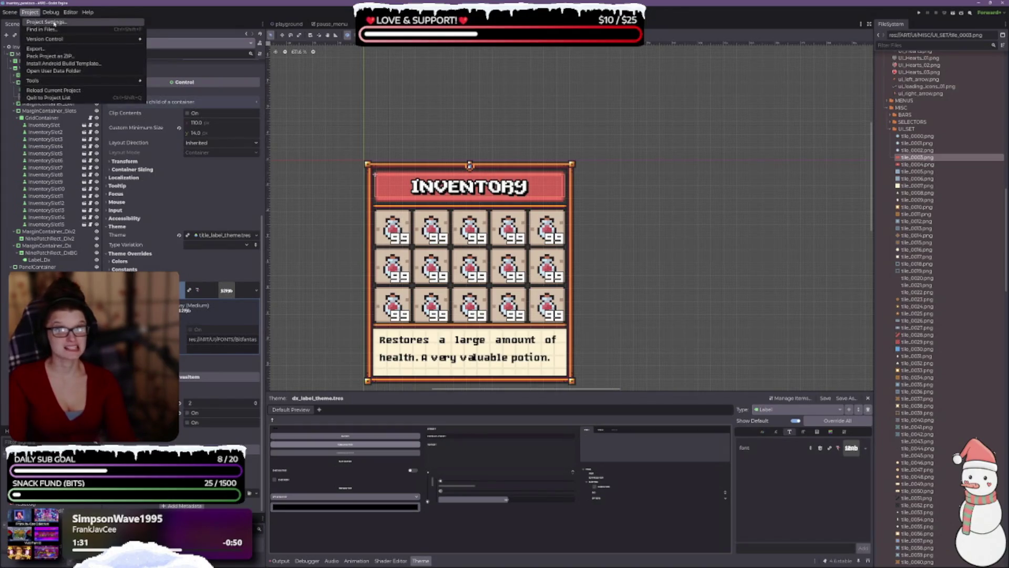
- Review the GUI Fonts and Theme project settings (default font Montserrat-Regular.otf), ending on Display > Window
click(54, 23)
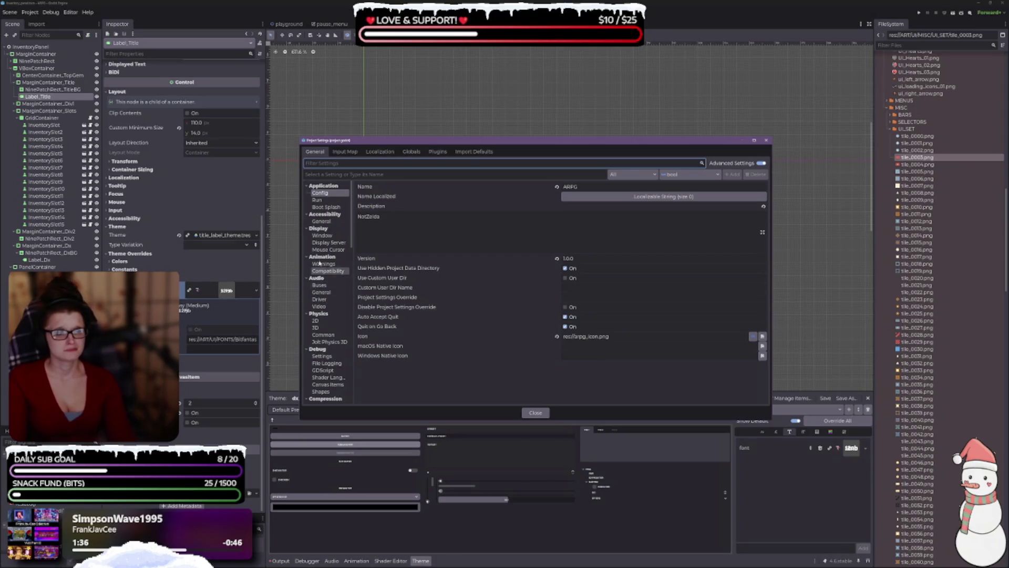
scroll(327, 275, down, 2)
scroll(328, 275, down, 3)
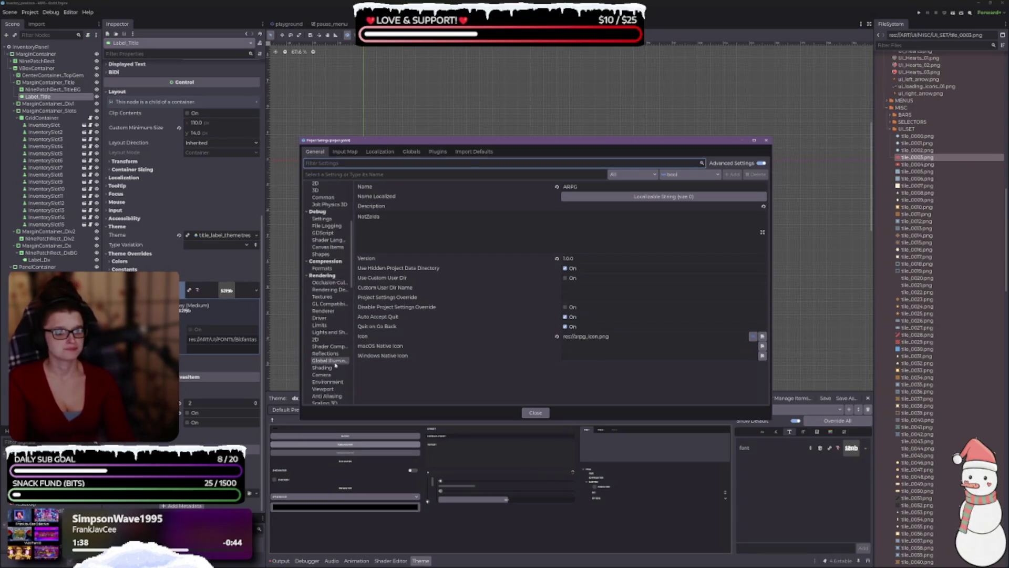
scroll(314, 351, down, 3)
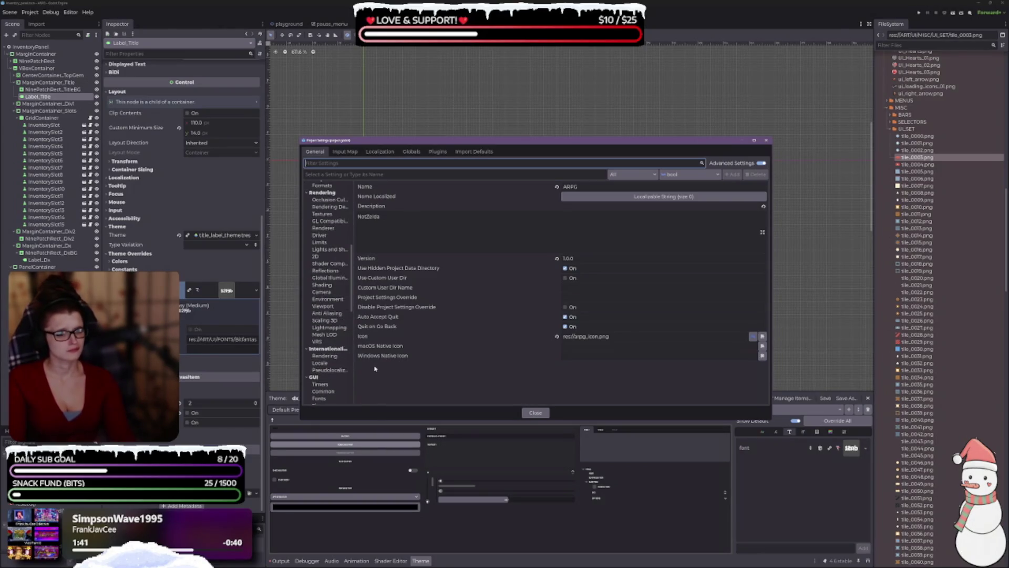
scroll(326, 299, down, 3)
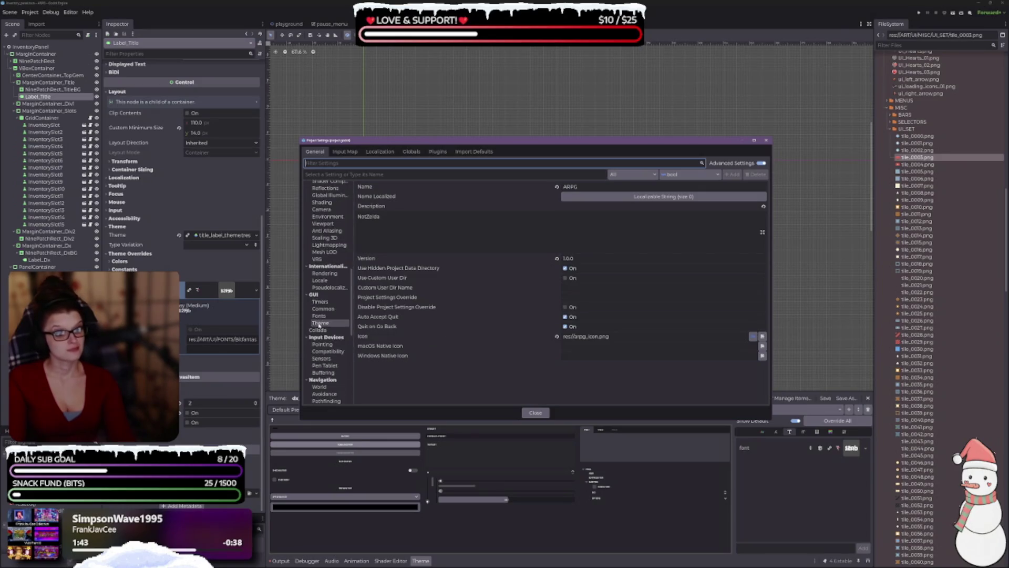
click(319, 316)
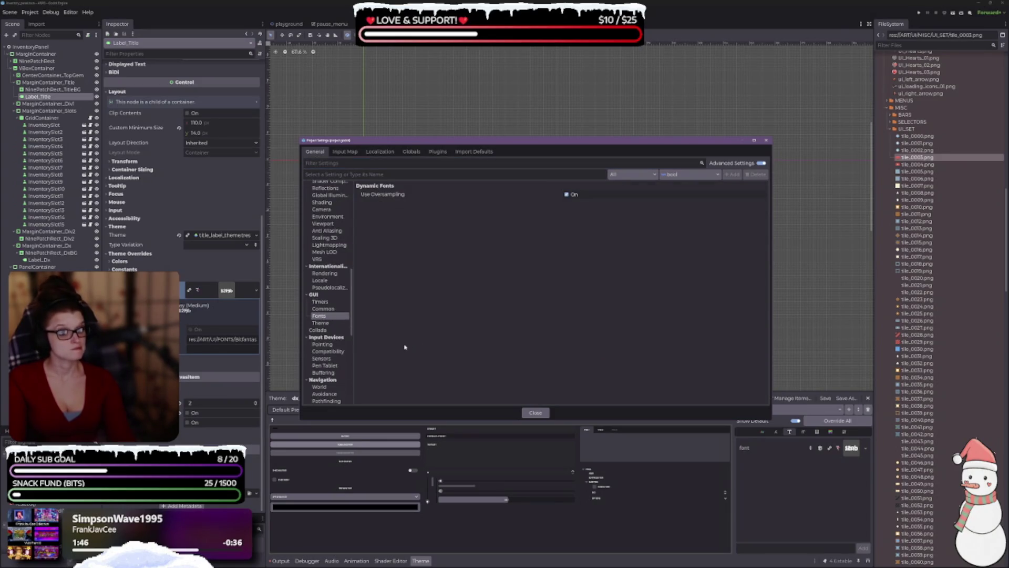
click(322, 323)
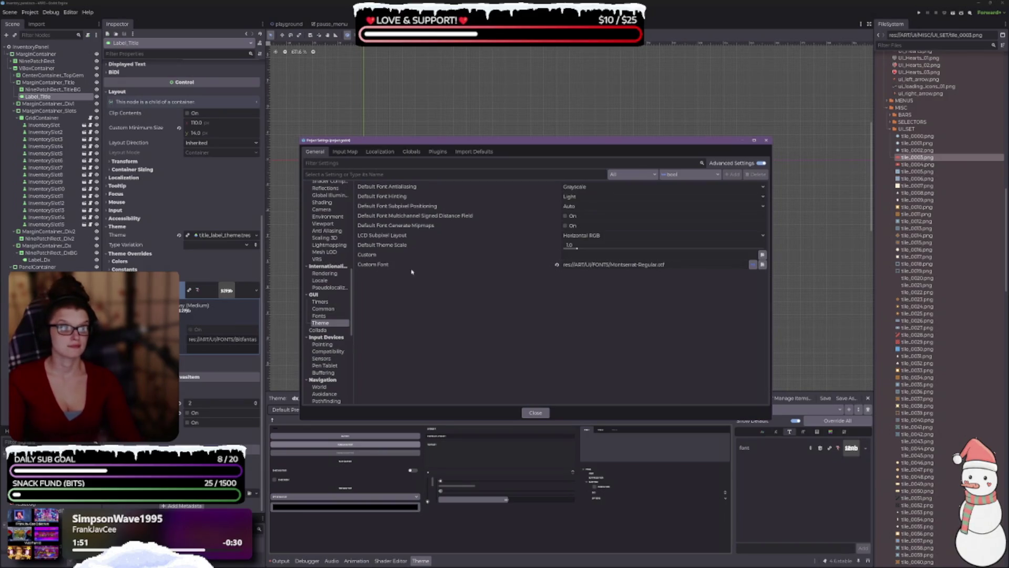
scroll(331, 273, up, 10)
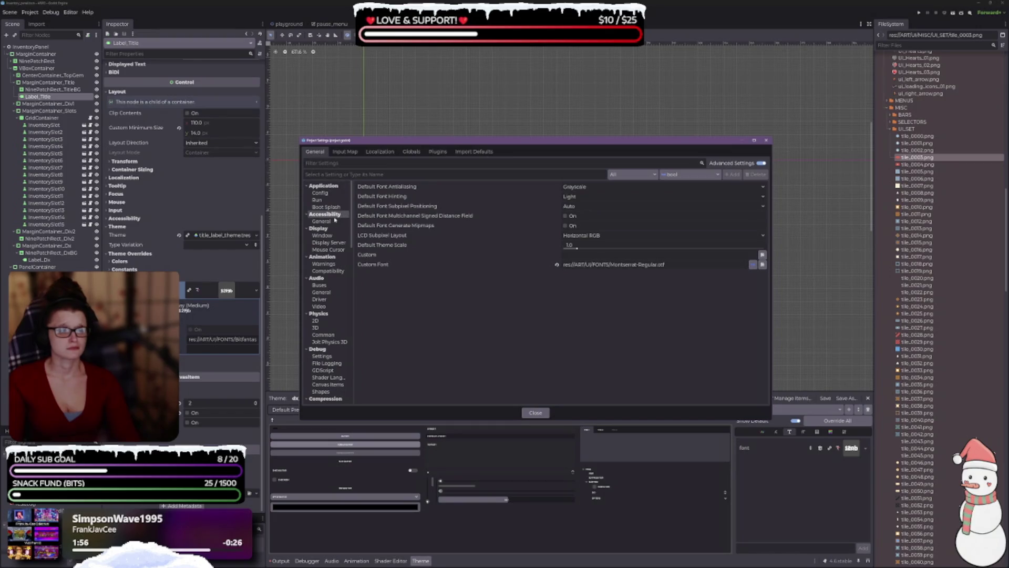
click(323, 236)
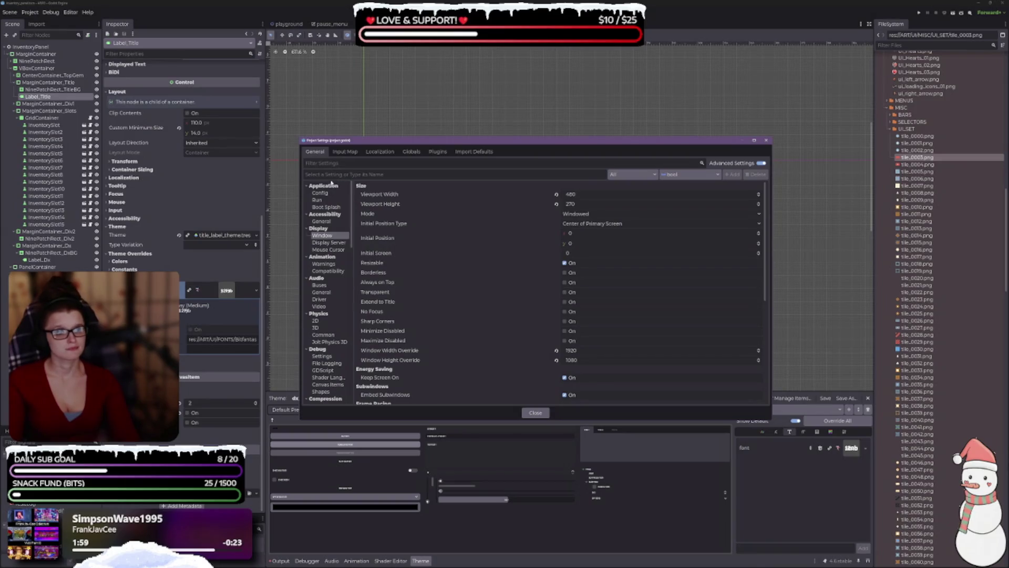
- Filter Project Settings by 'font' and view the GUI Common, Fonts and Theme entries
click(323, 163)
text(font)
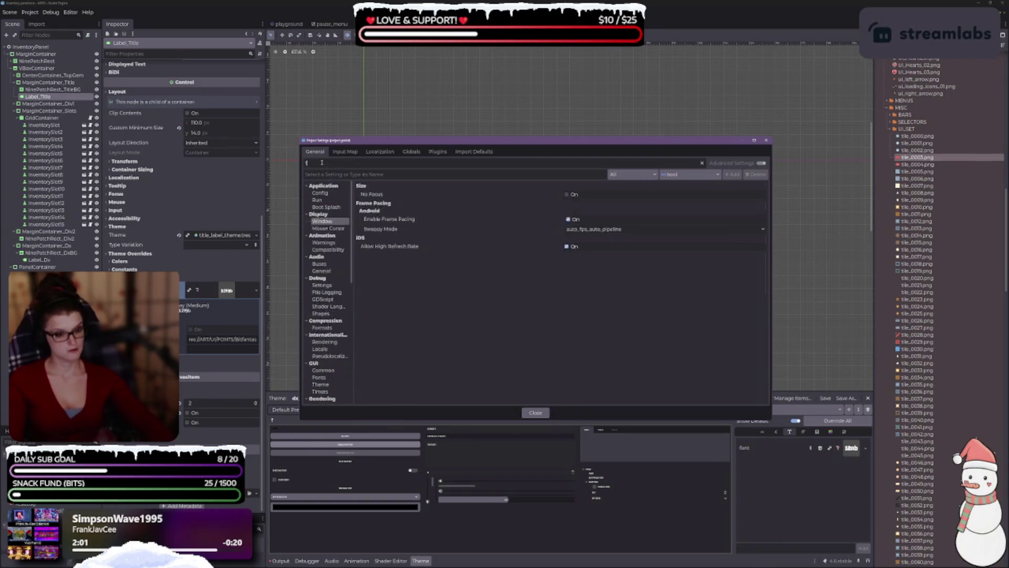
click(328, 193)
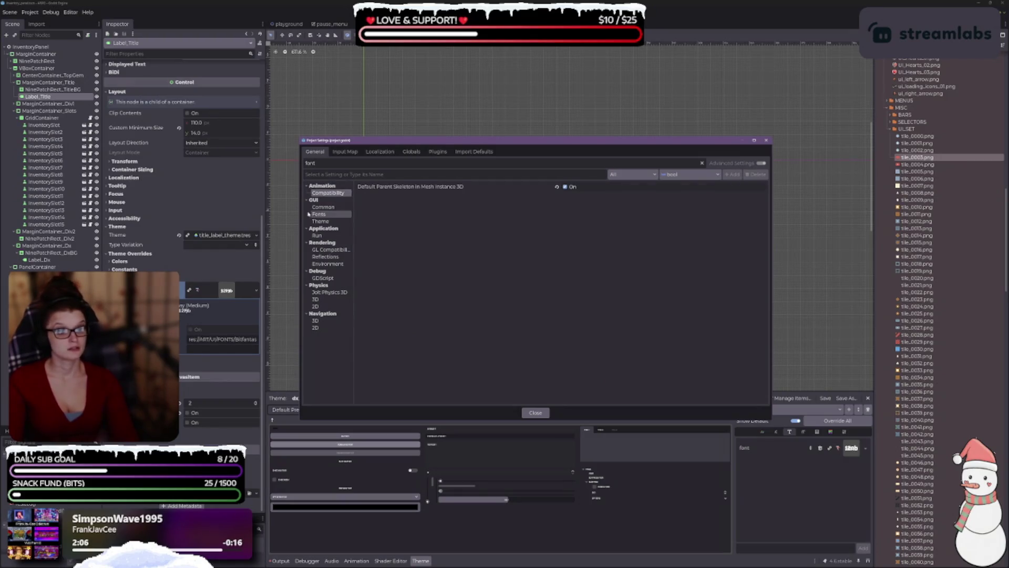
click(323, 207)
click(321, 216)
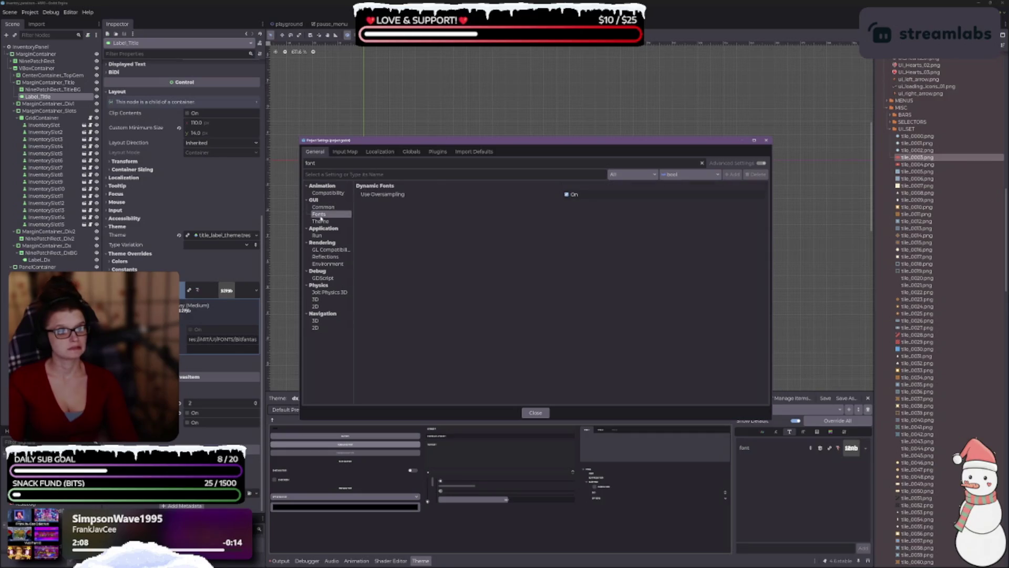
click(324, 223)
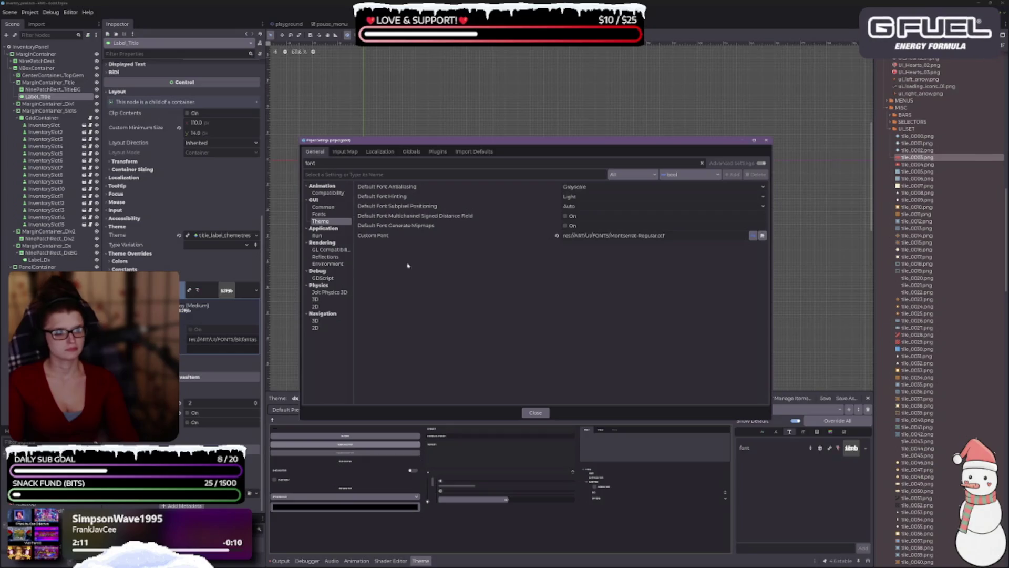
mouse_move(400, 197)
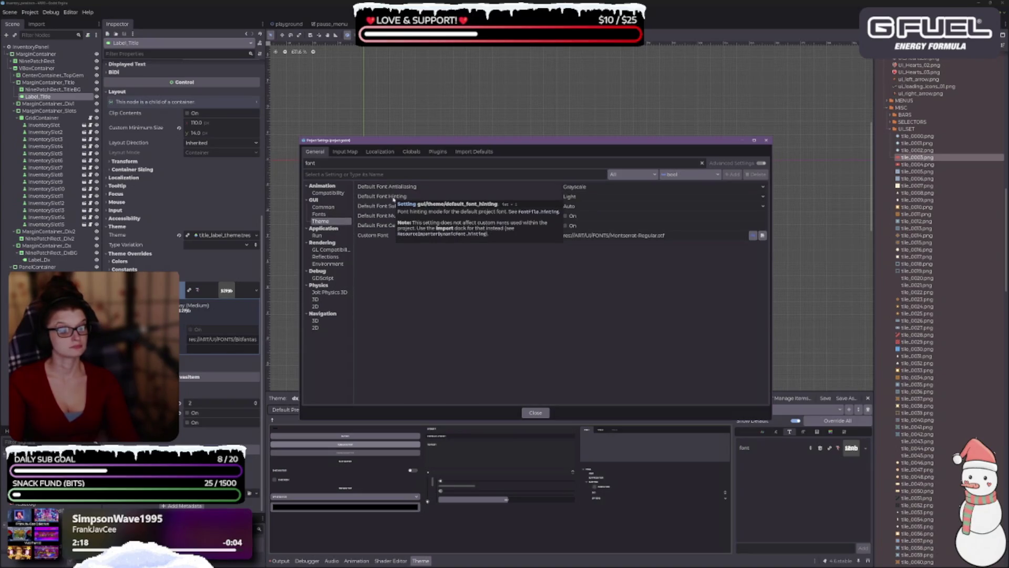
- Browse the filtered rendering, GDScript, physics and navigation categories for font-related settings
click(347, 256)
click(336, 249)
click(337, 258)
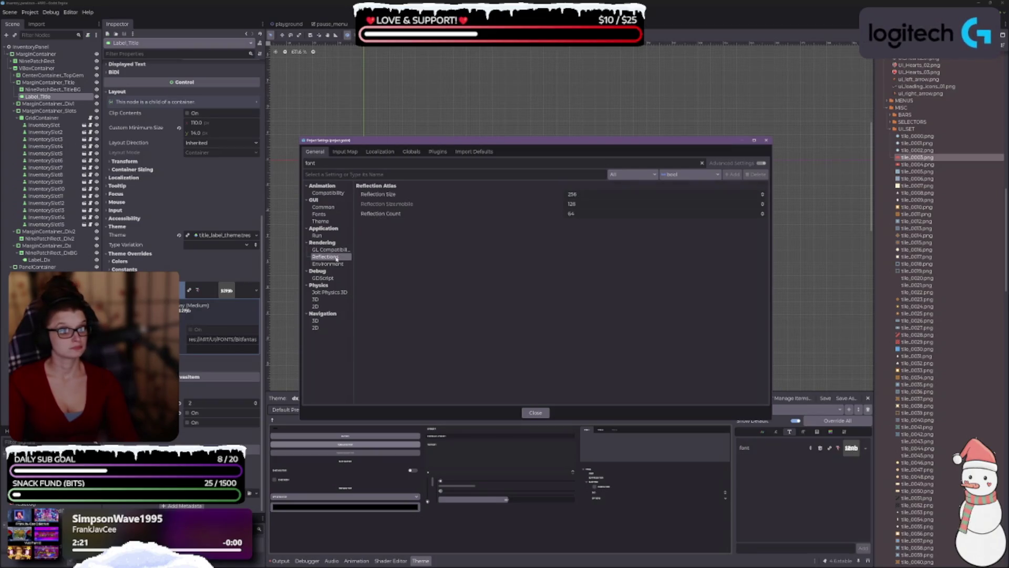
click(334, 264)
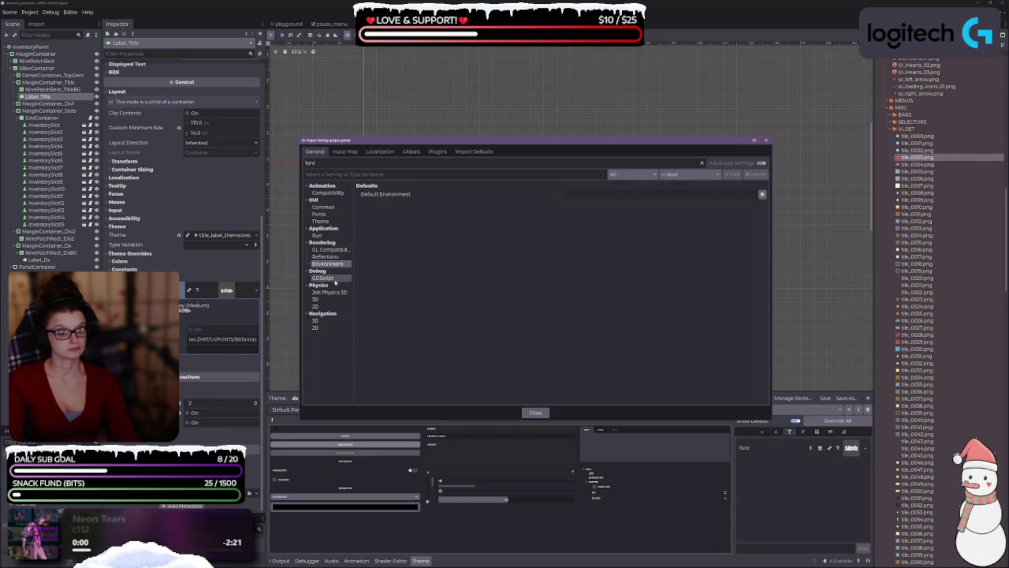
click(326, 279)
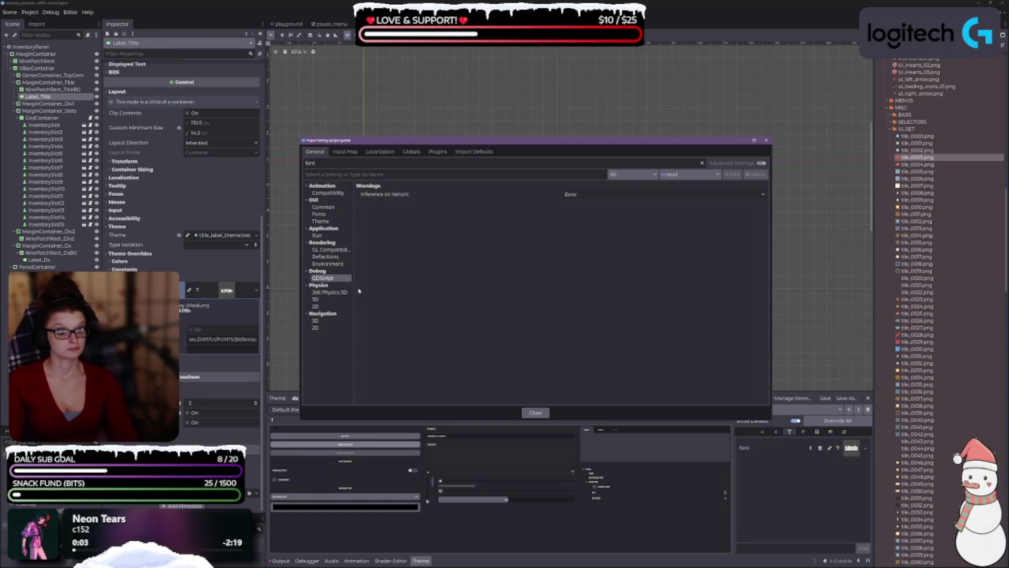
click(329, 292)
click(323, 300)
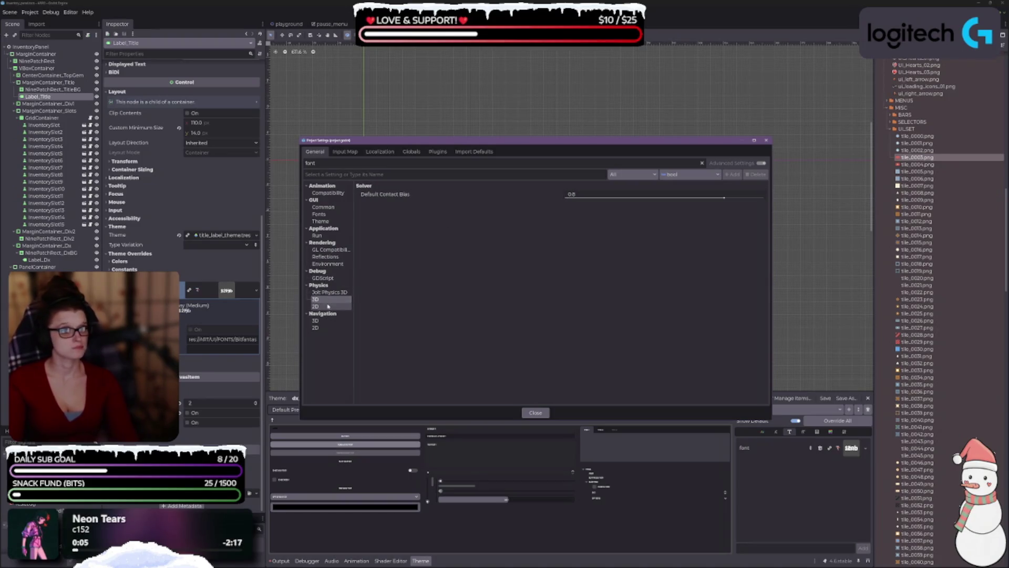
click(328, 307)
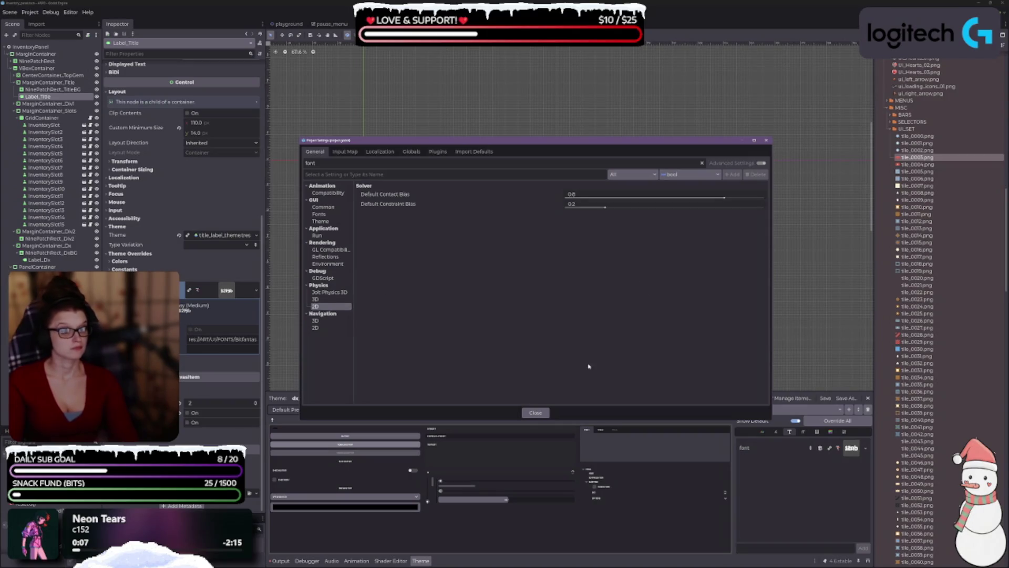
click(318, 321)
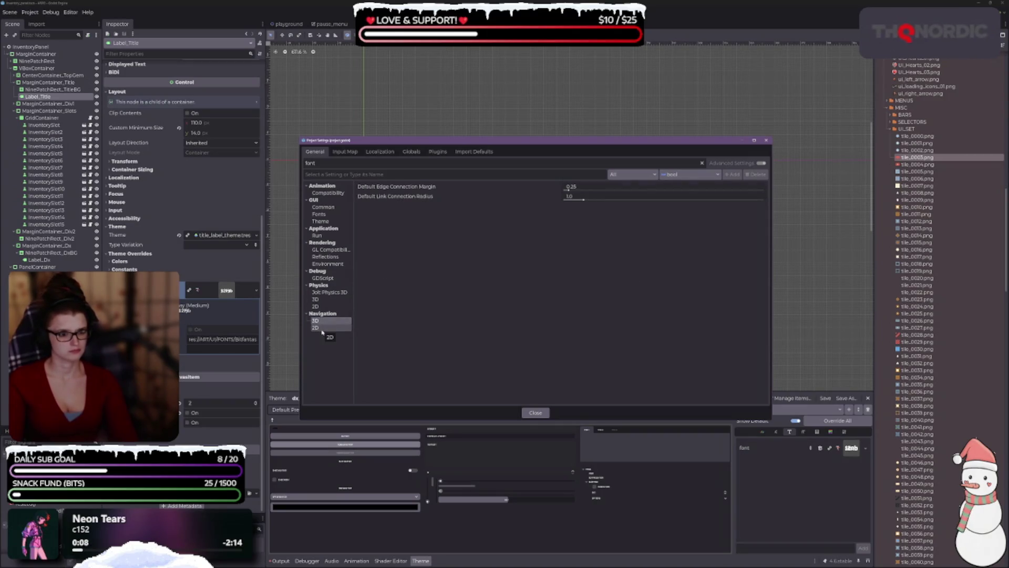
click(322, 330)
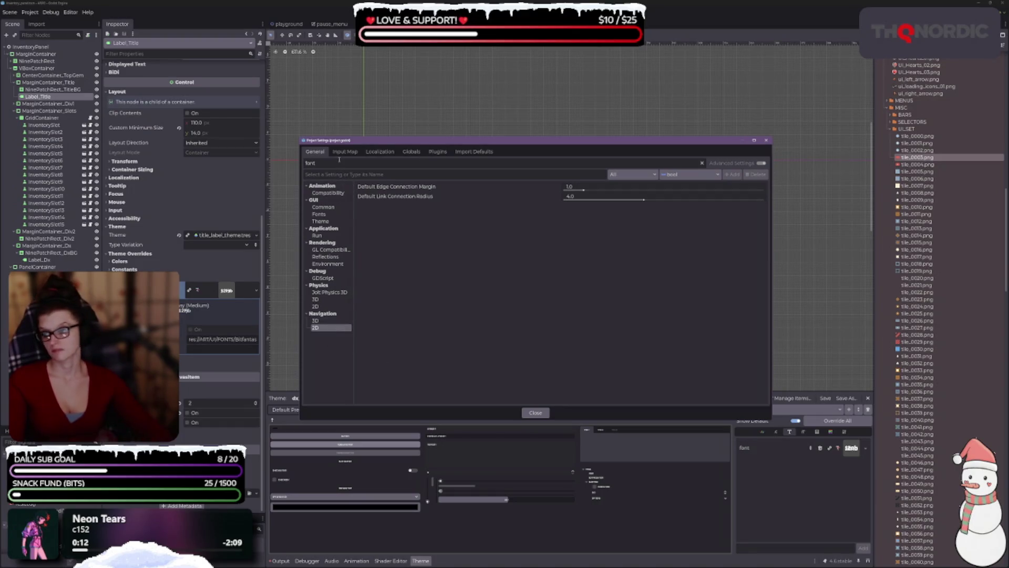
- Clear the font filter, briefly try a glyph filter, and close Project Settings
key(BackSpace)
key(BackSpace)
key(BackSpace)
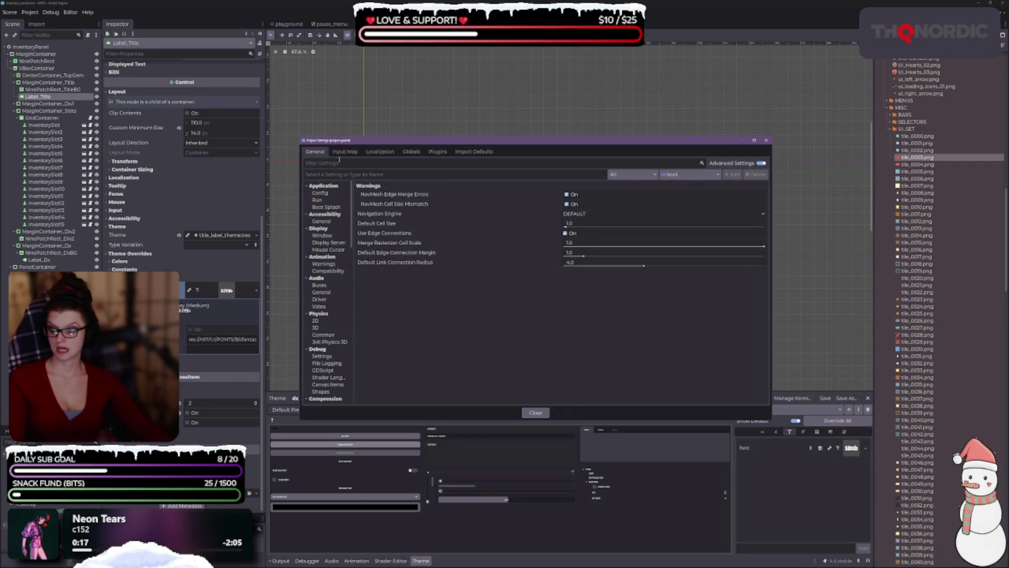
text(gl)
text(glyph)
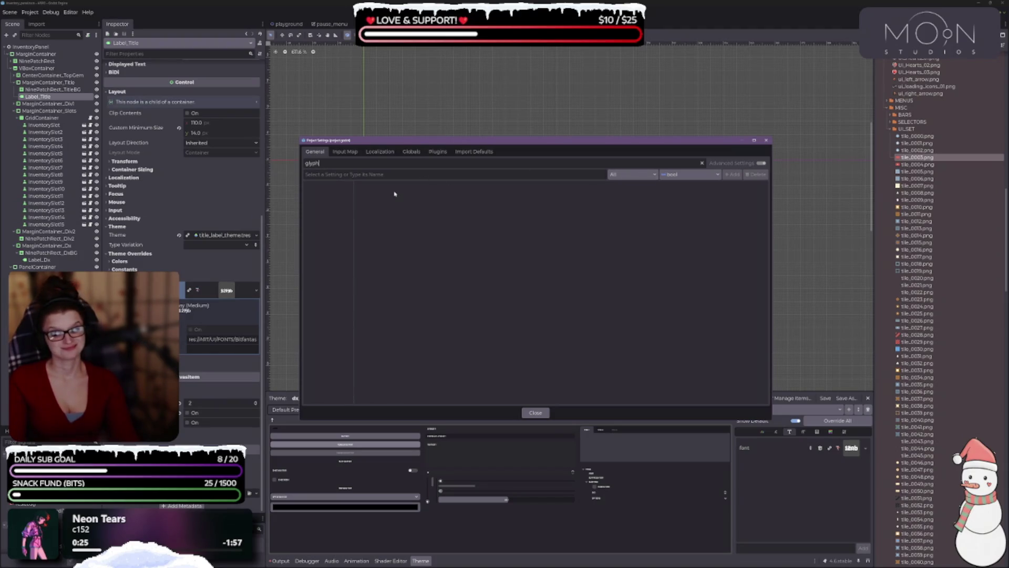
key(BackSpace)
key(BackSpace)
key(BackSpace)
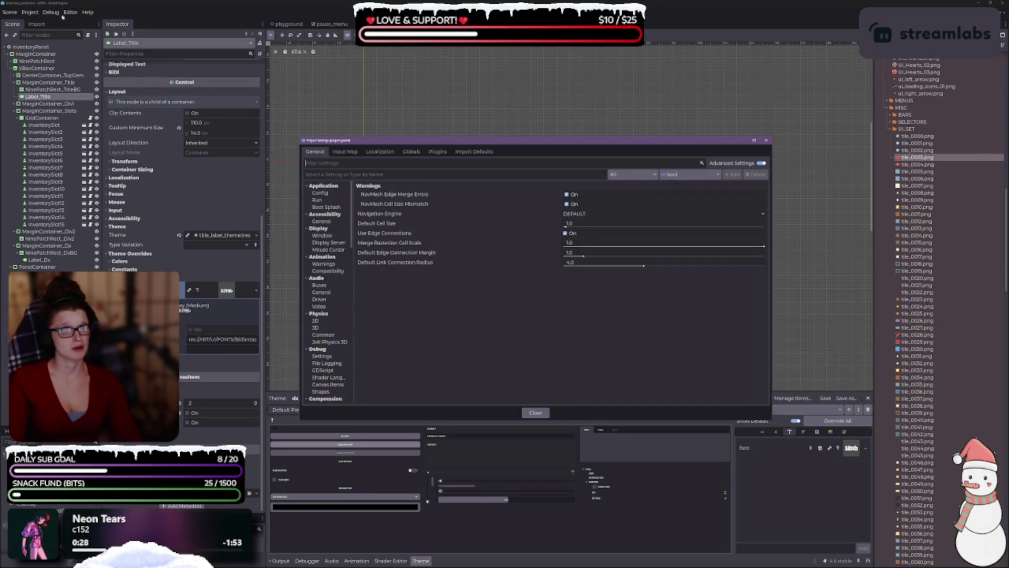
click(96, 75)
click(542, 412)
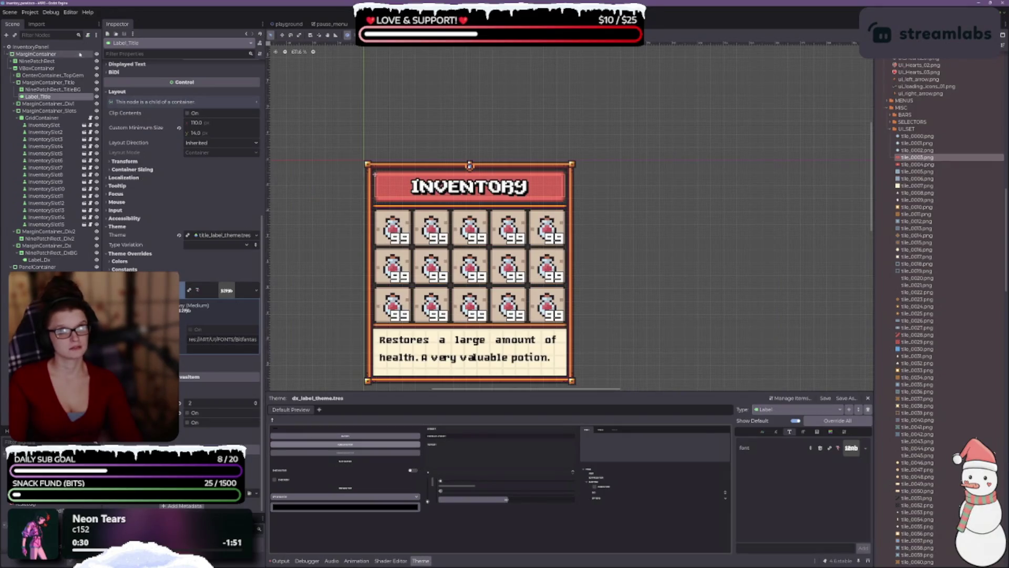
- Filter Editor Settings by 'font' and keep the interface icon and font colour on Auto
click(70, 12)
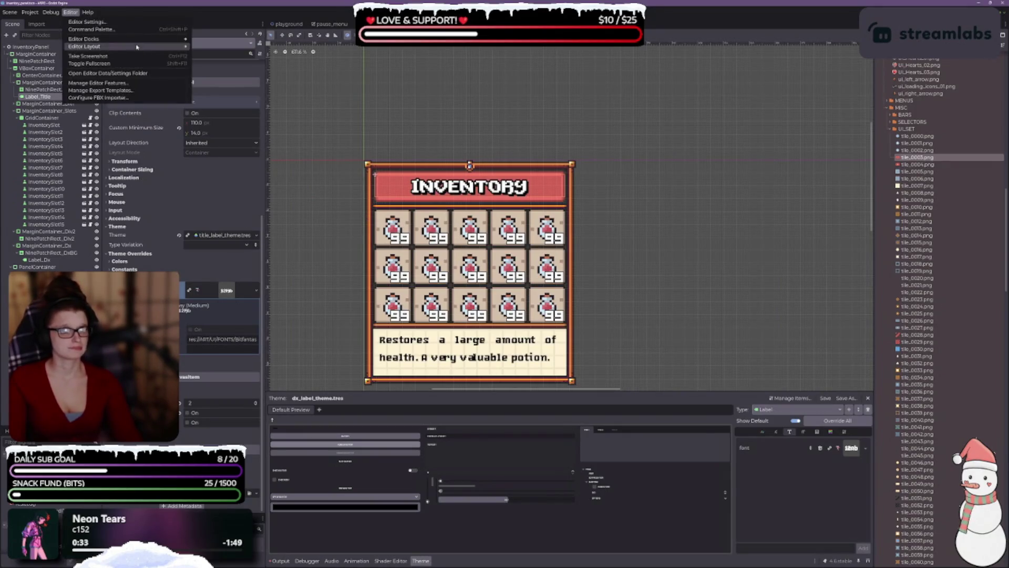
click(87, 21)
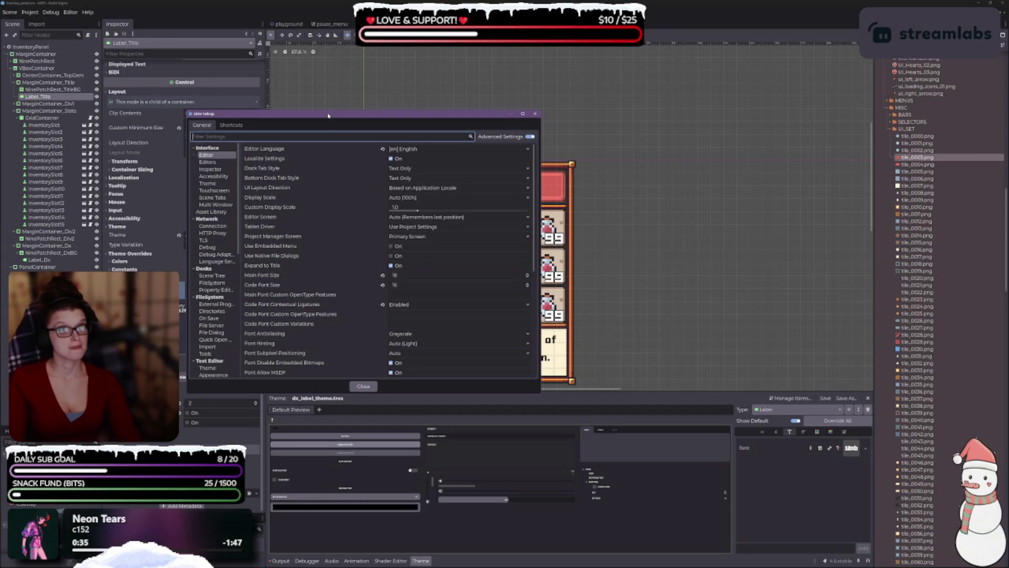
click(304, 206)
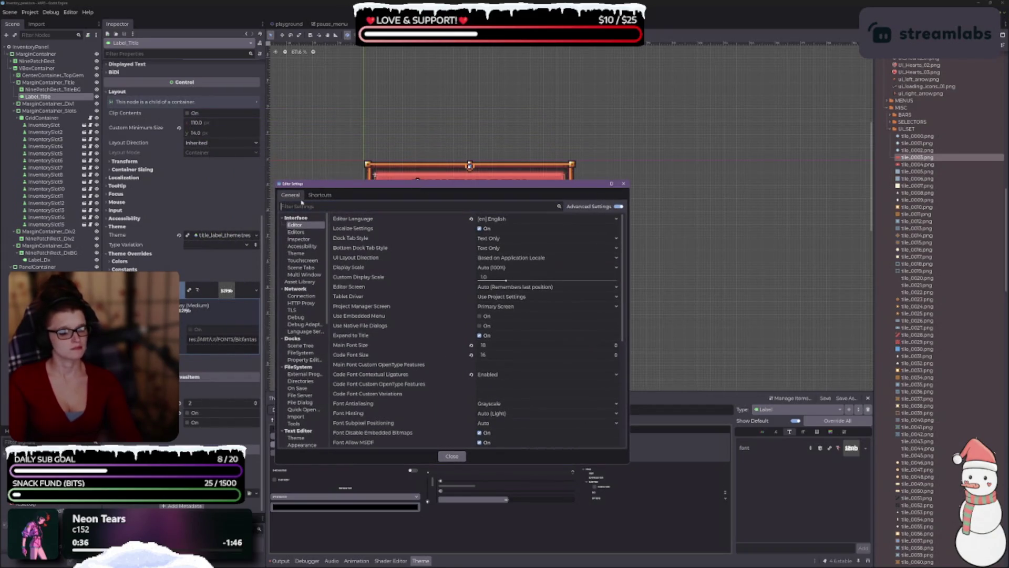
text(font)
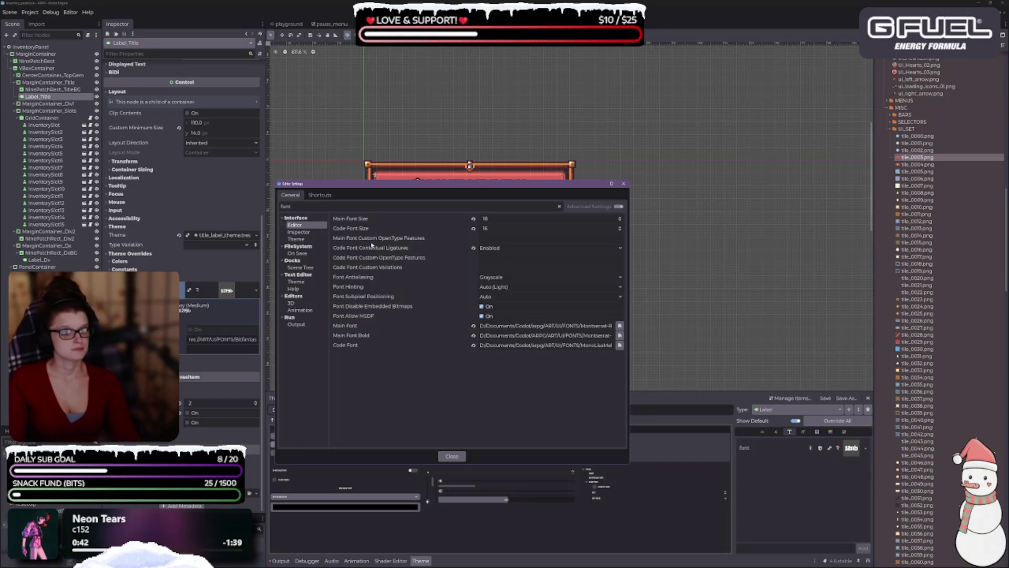
mouse_move(367, 241)
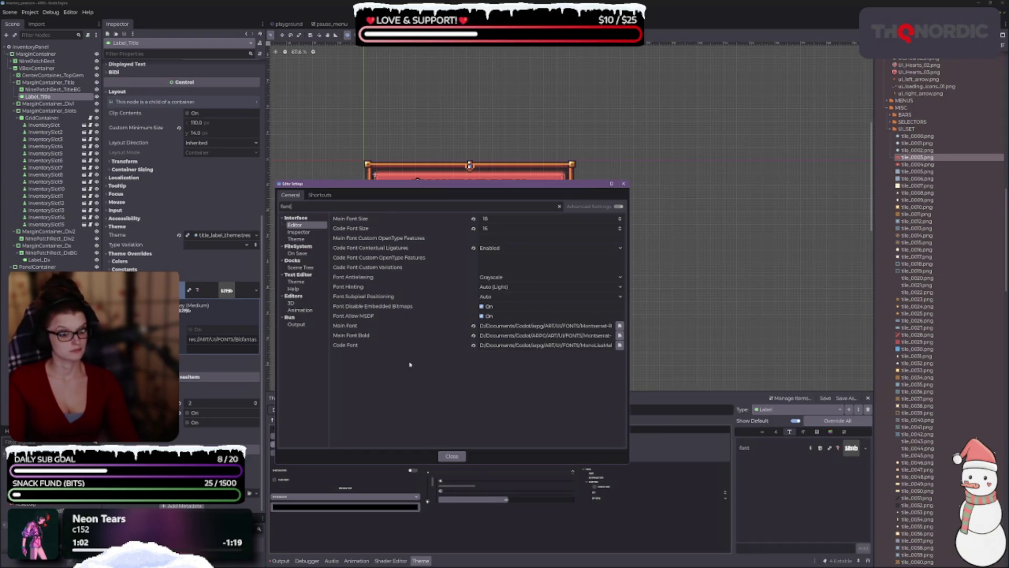
click(296, 239)
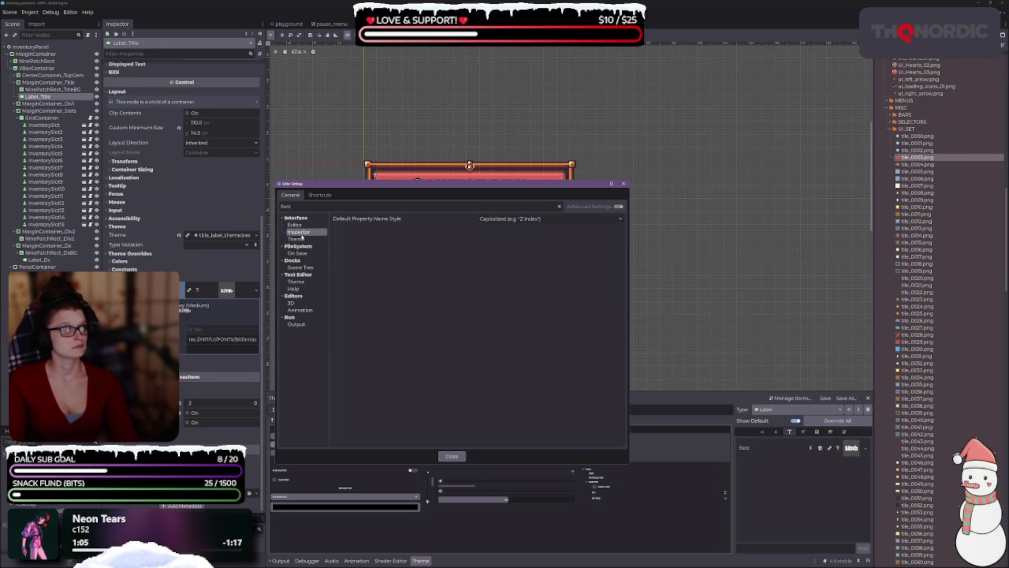
click(497, 219)
click(500, 226)
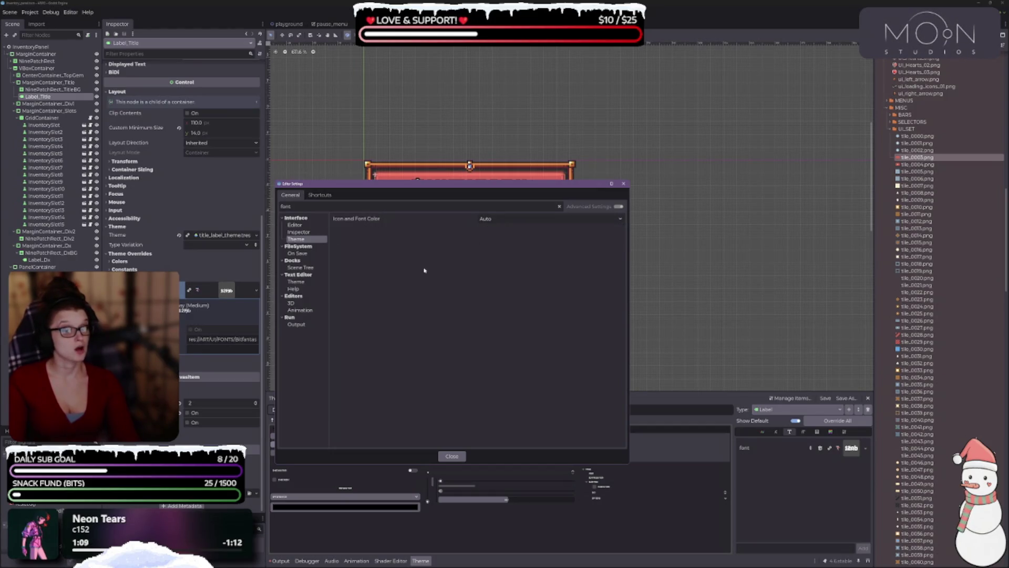
- Browse the filtered categories, set Run > Output font size to 14, and close Editor Settings
click(302, 256)
click(312, 268)
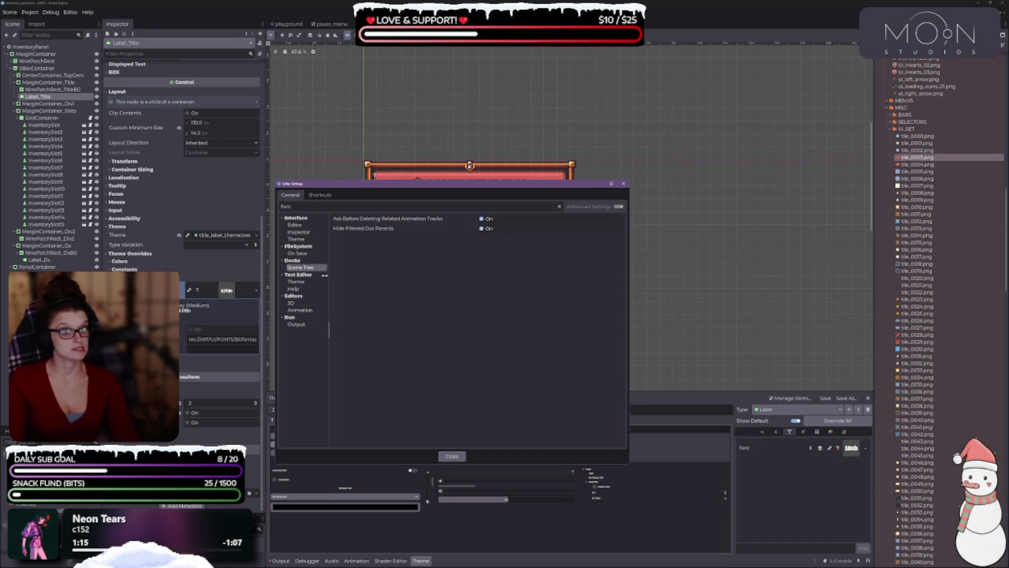
click(308, 280)
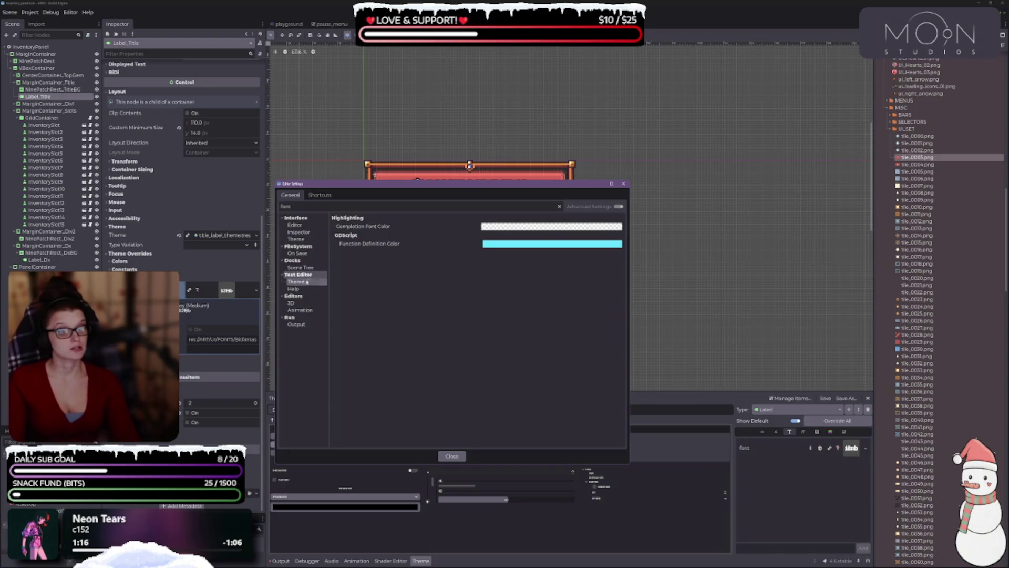
click(294, 289)
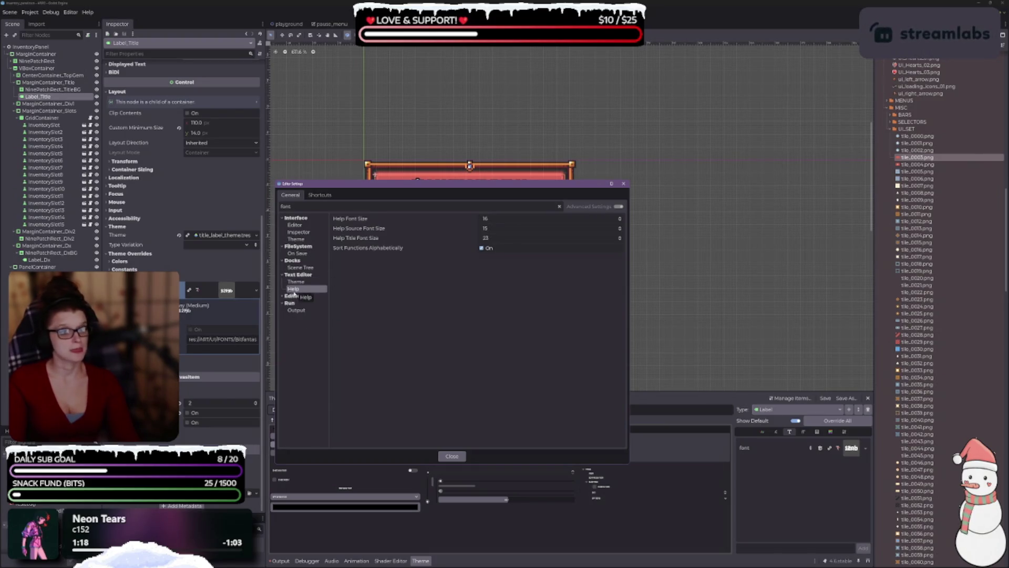
click(282, 296)
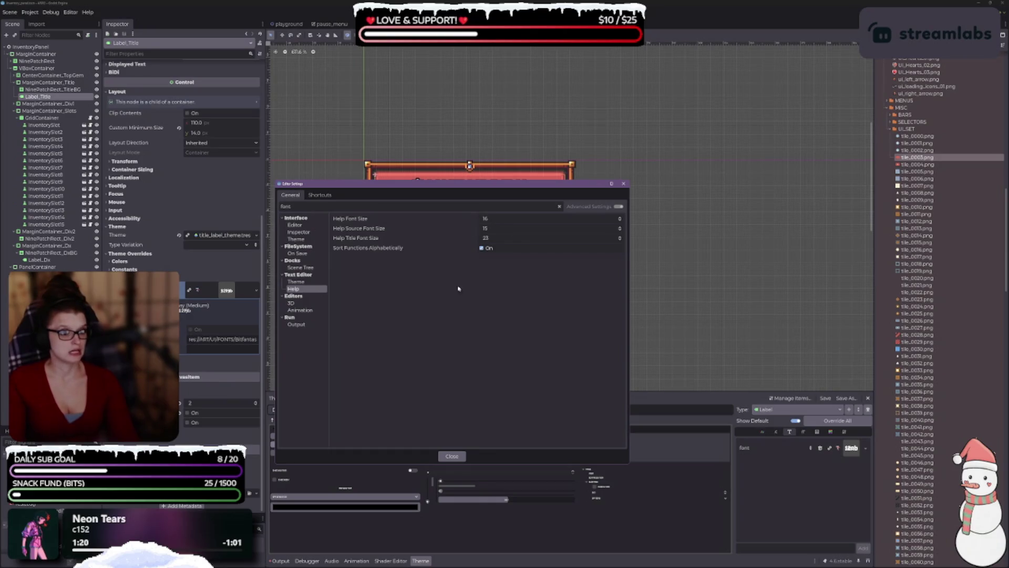
click(297, 311)
click(292, 304)
click(299, 325)
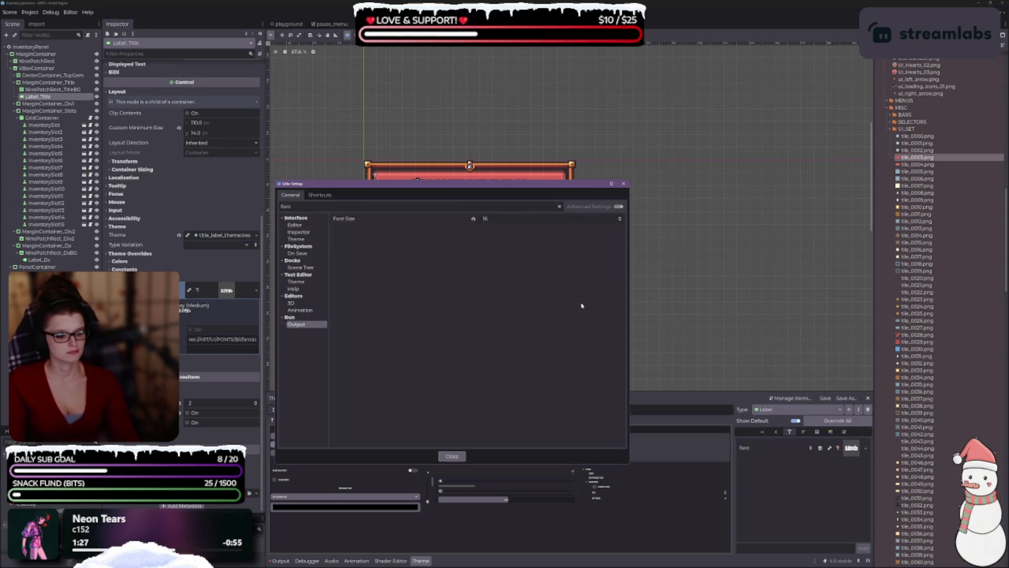
key(Down)
key(Down)
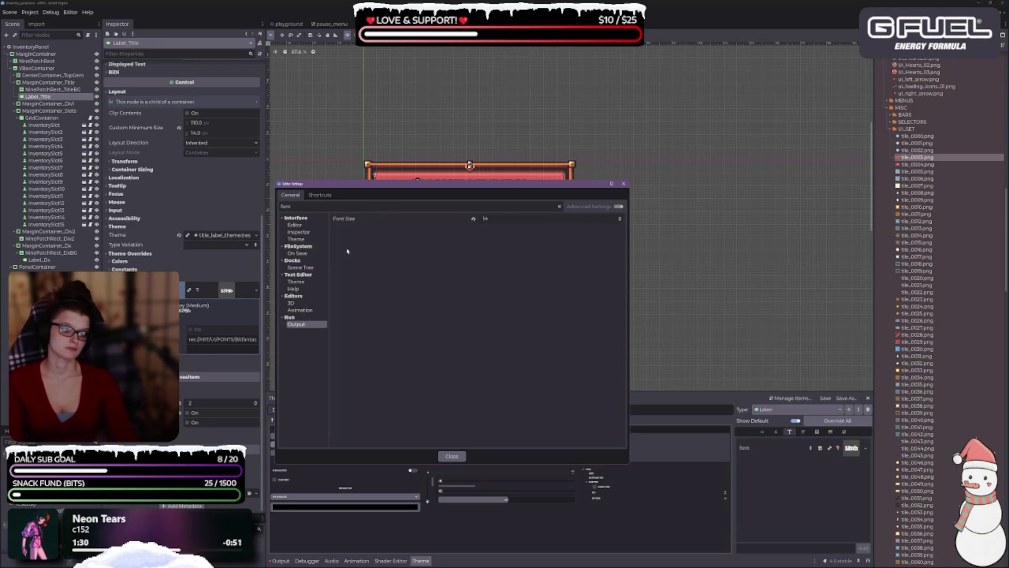
click(452, 456)
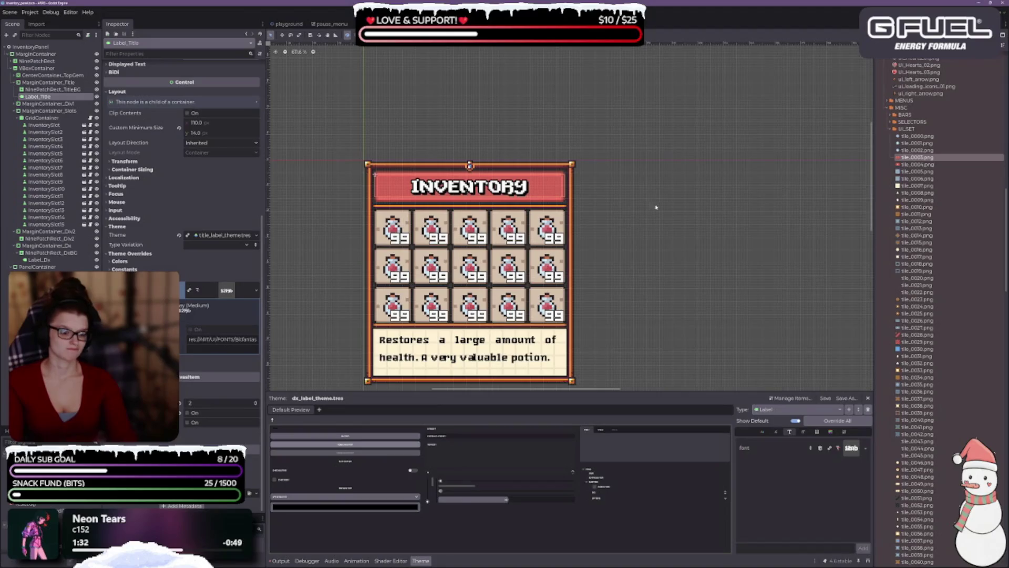
- Set the theme's Font to a New FontVariation and start Save As for new_font_variation.tres
scroll(653, 207, down, 3)
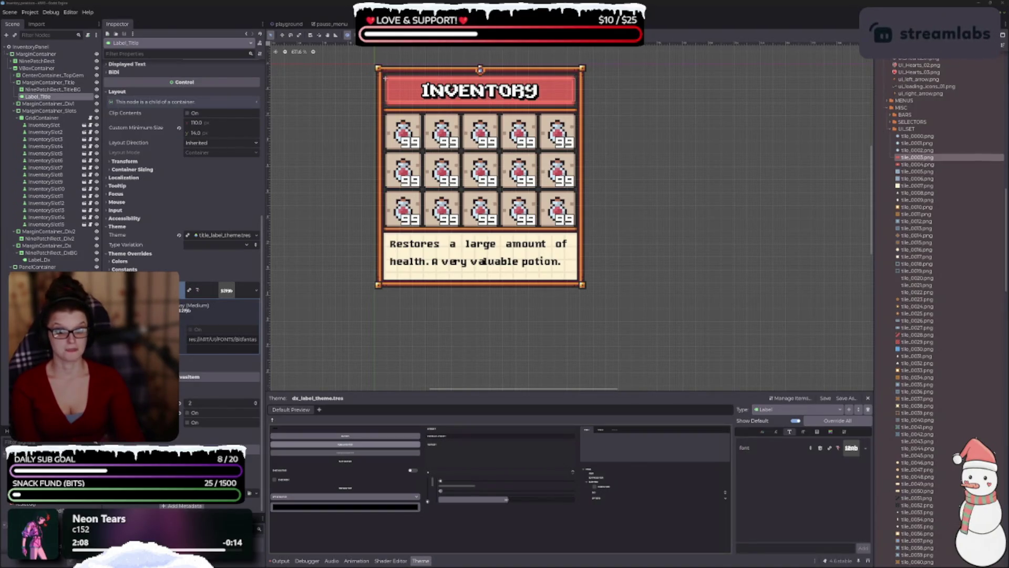
click(258, 291)
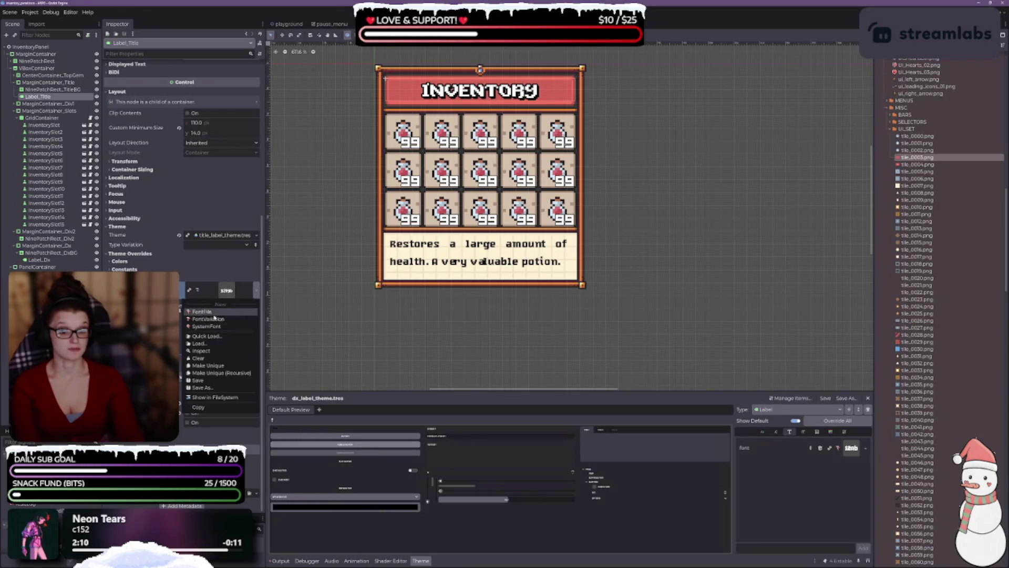
click(220, 321)
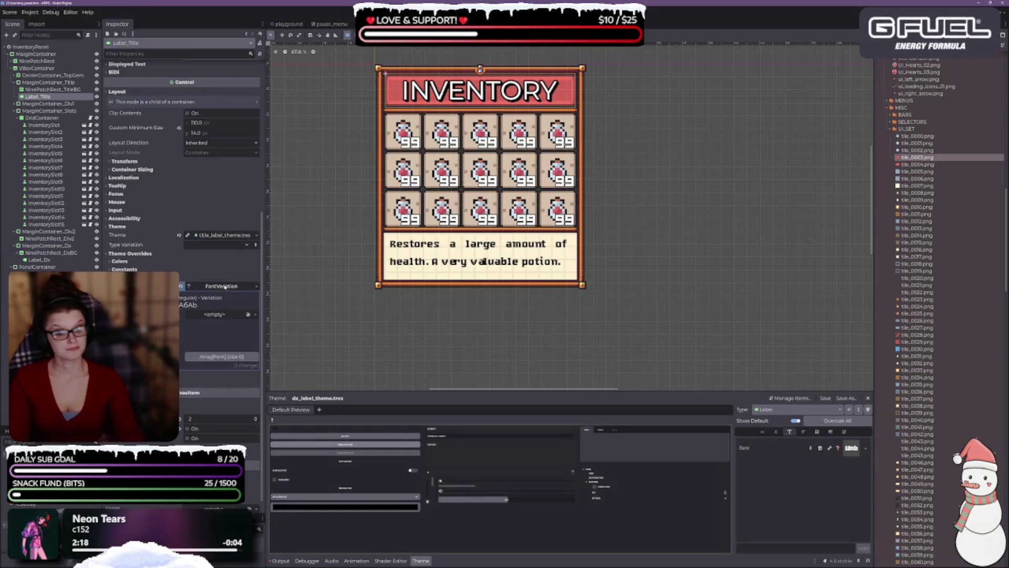
scroll(246, 290, up, 3)
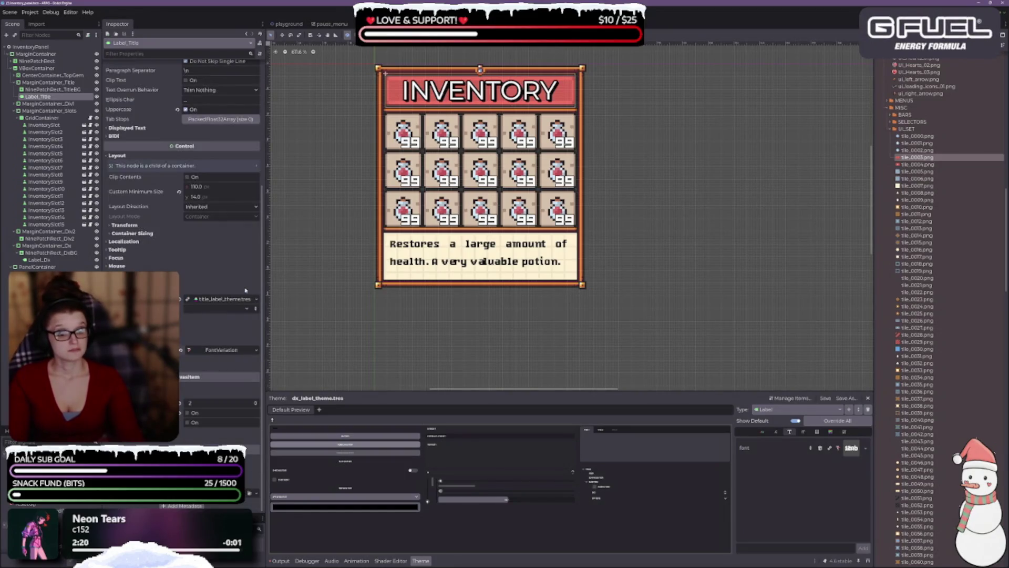
click(256, 350)
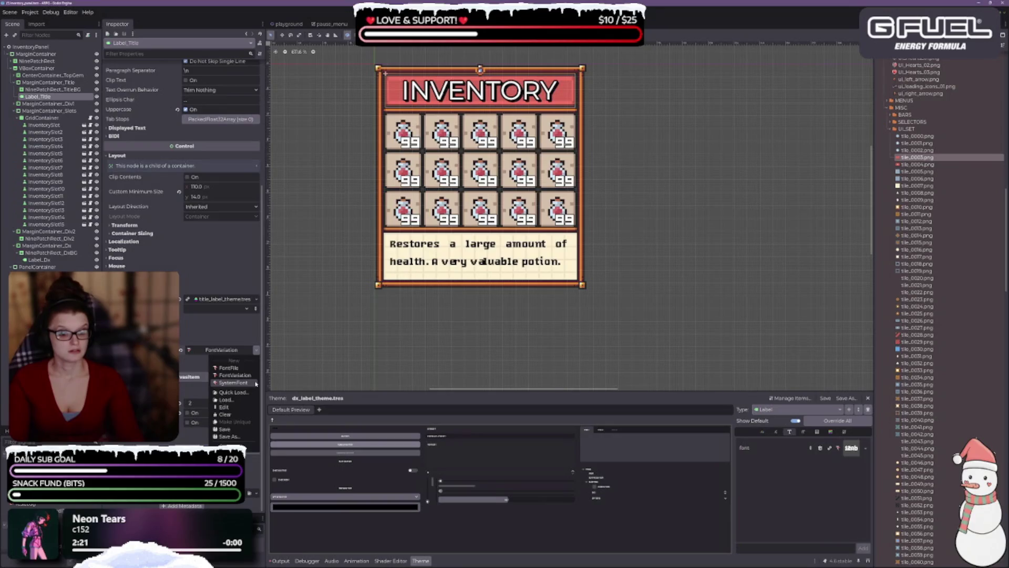
click(242, 436)
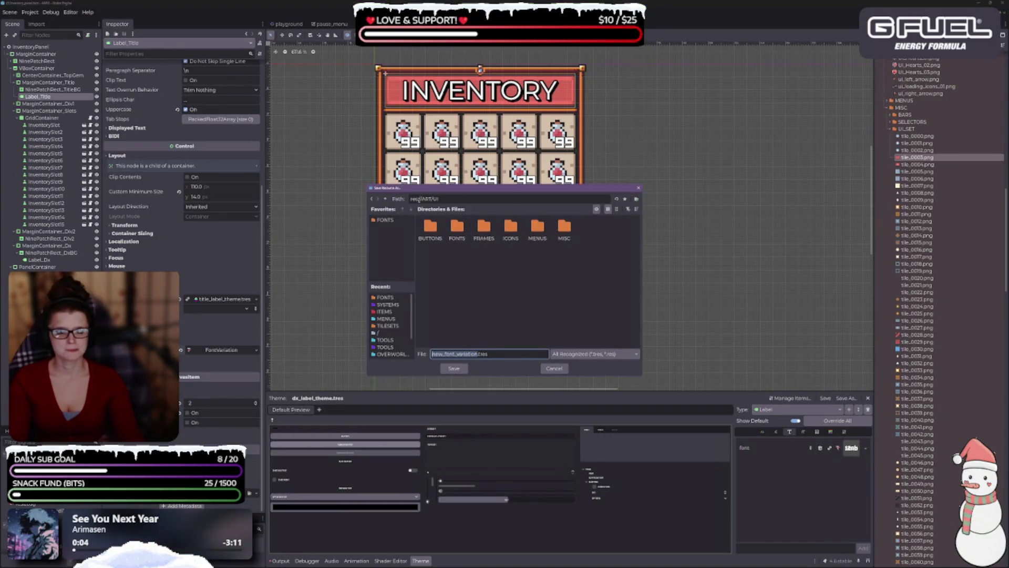
- Navigate the save dialog from res://ART/UI to the res://DATA/UI folder
click(386, 199)
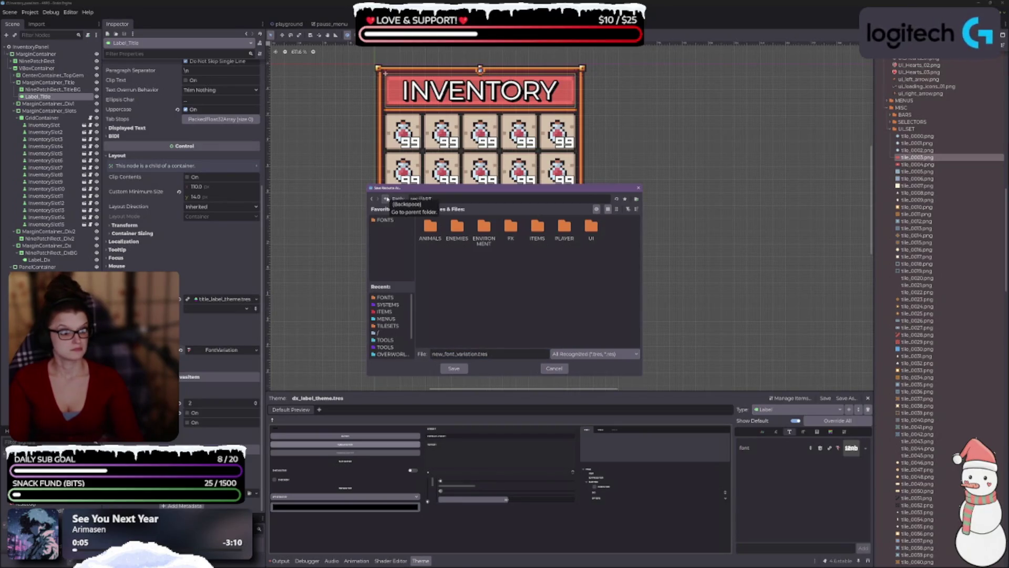
click(386, 199)
double_click(563, 226)
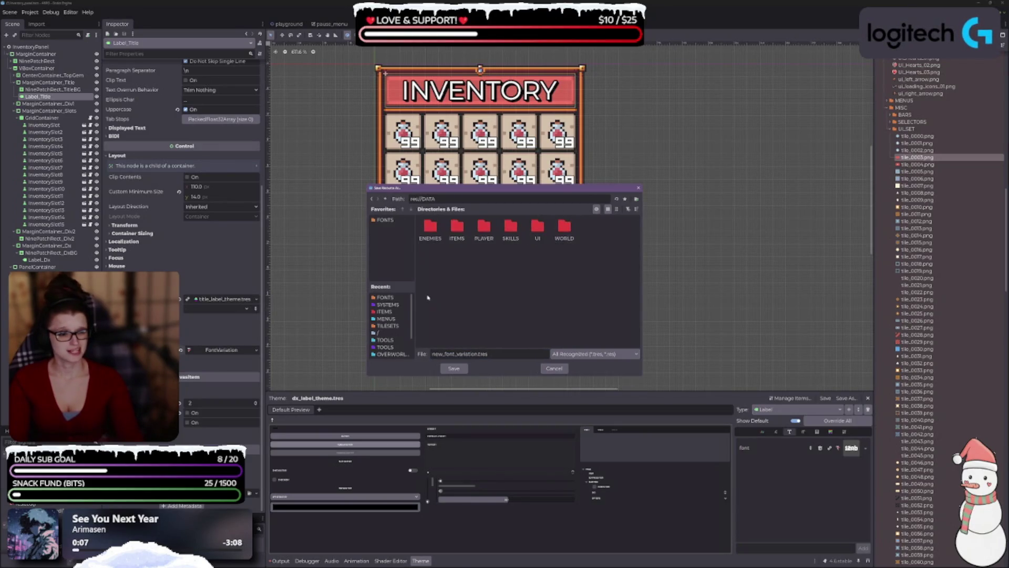
double_click(543, 237)
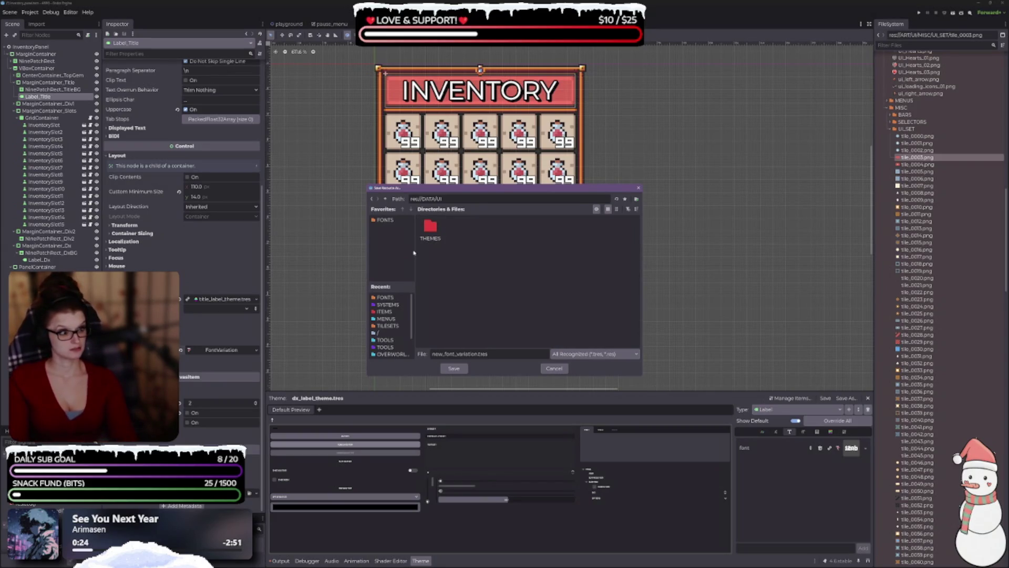
click(384, 220)
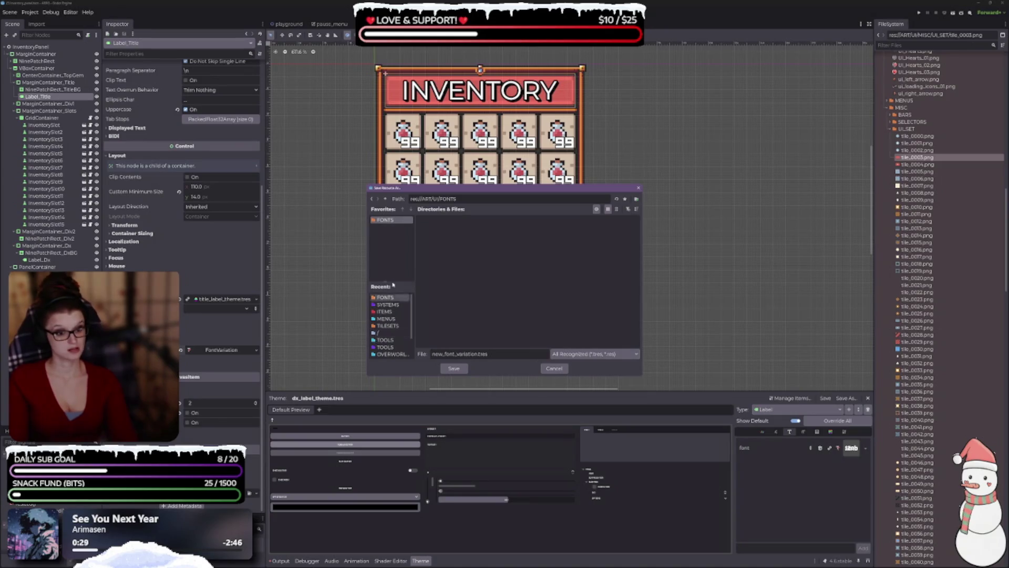
click(384, 199)
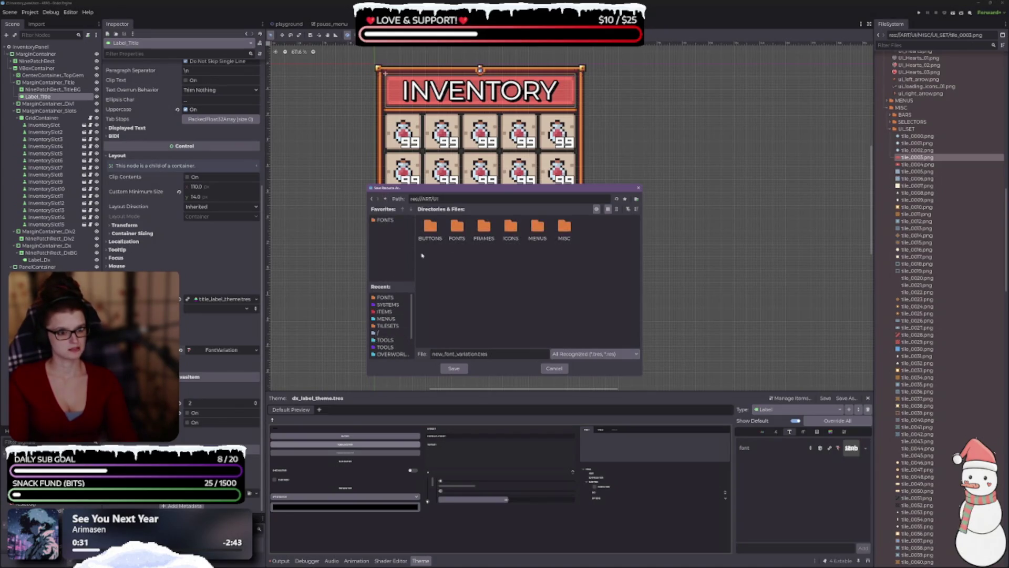
click(384, 200)
click(384, 199)
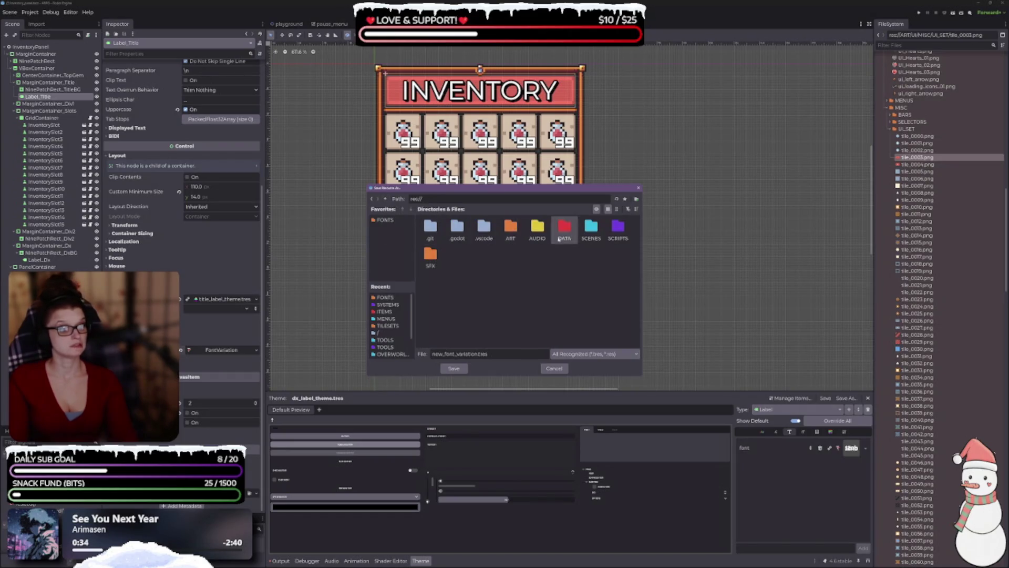
double_click(570, 227)
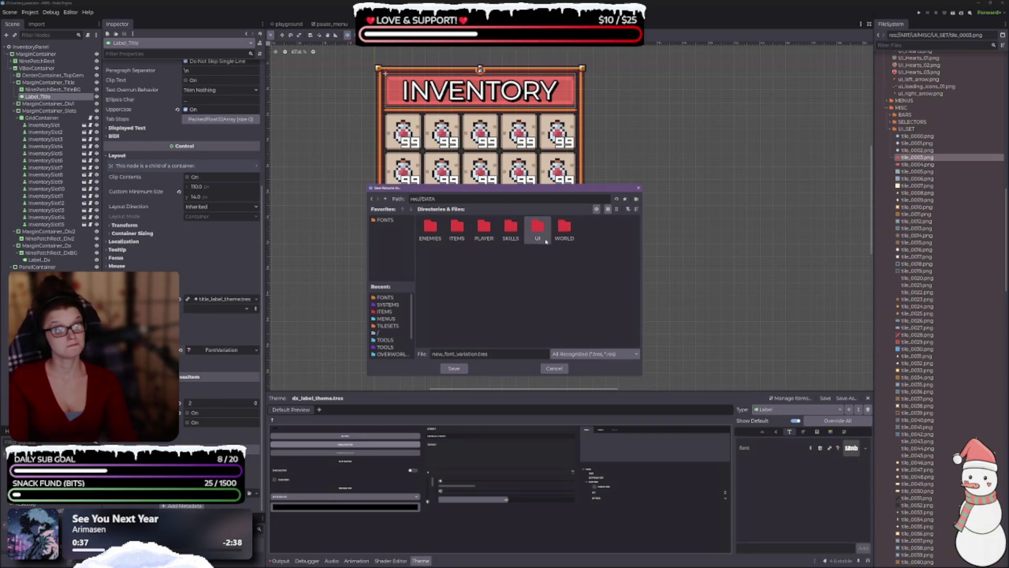
double_click(537, 227)
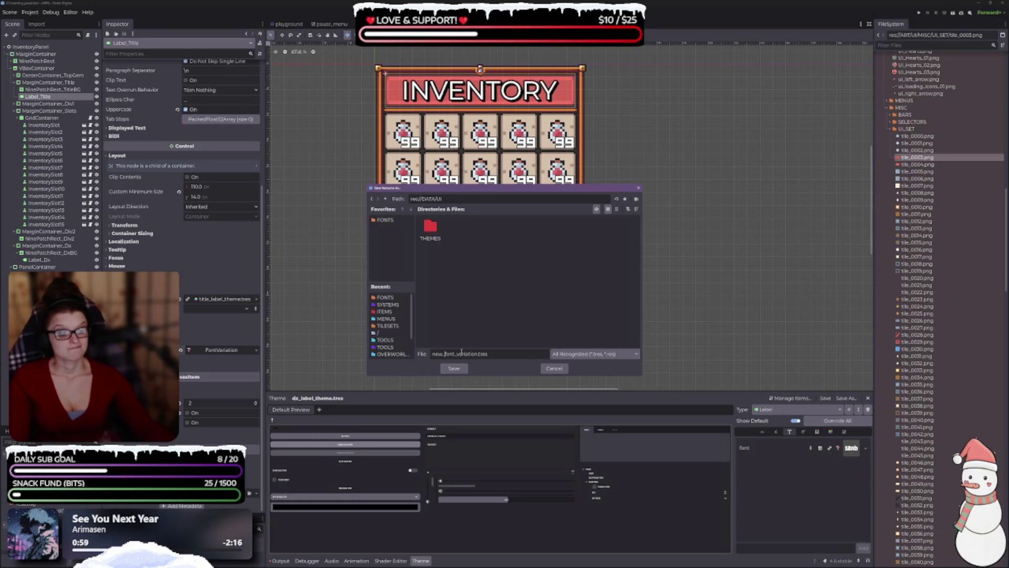
- Rename the file to label_font_variation.tres and save it
key(BackSpace)
key(BackSpace)
key(BackSpace)
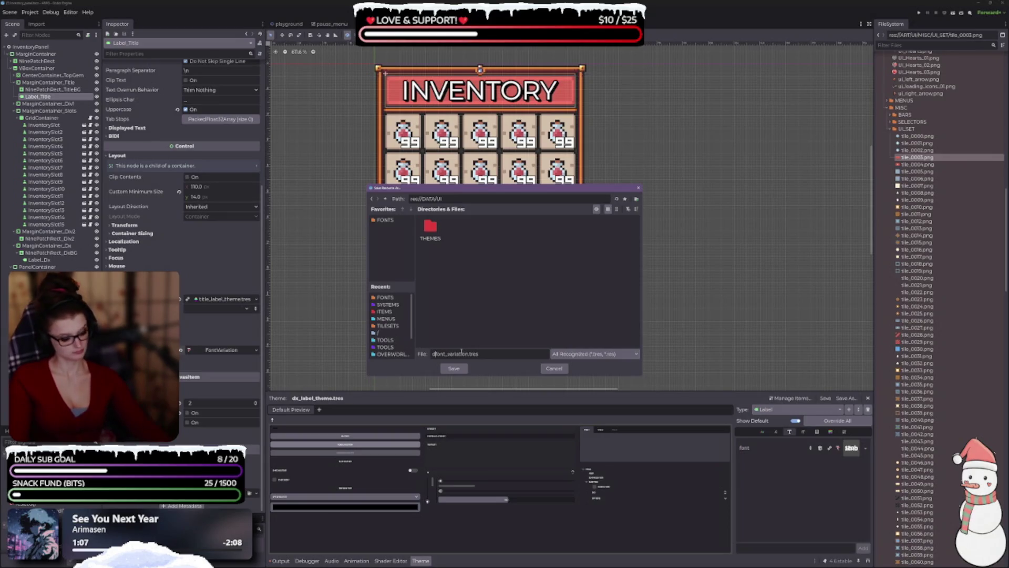
text(label_)
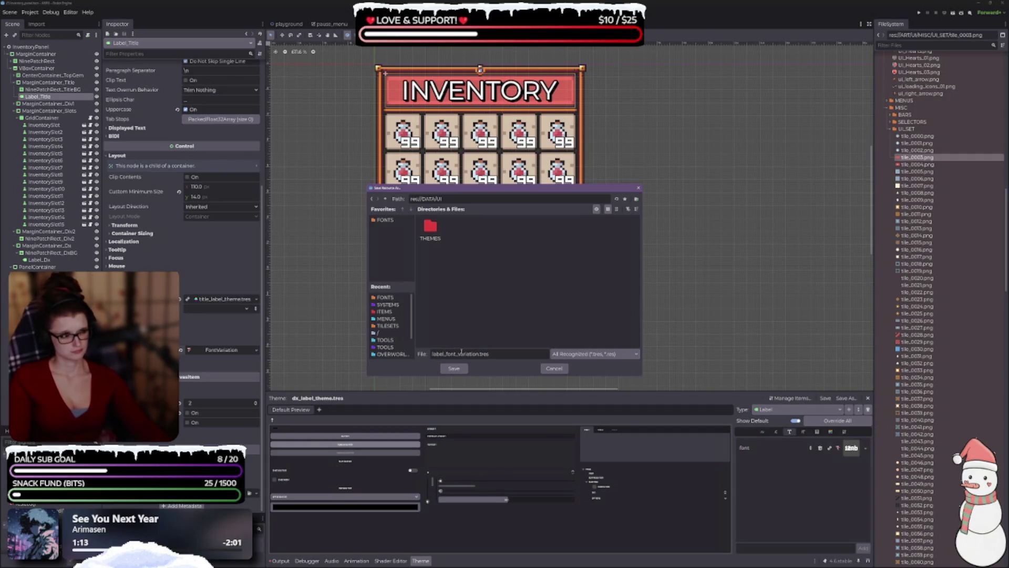
key(Return)
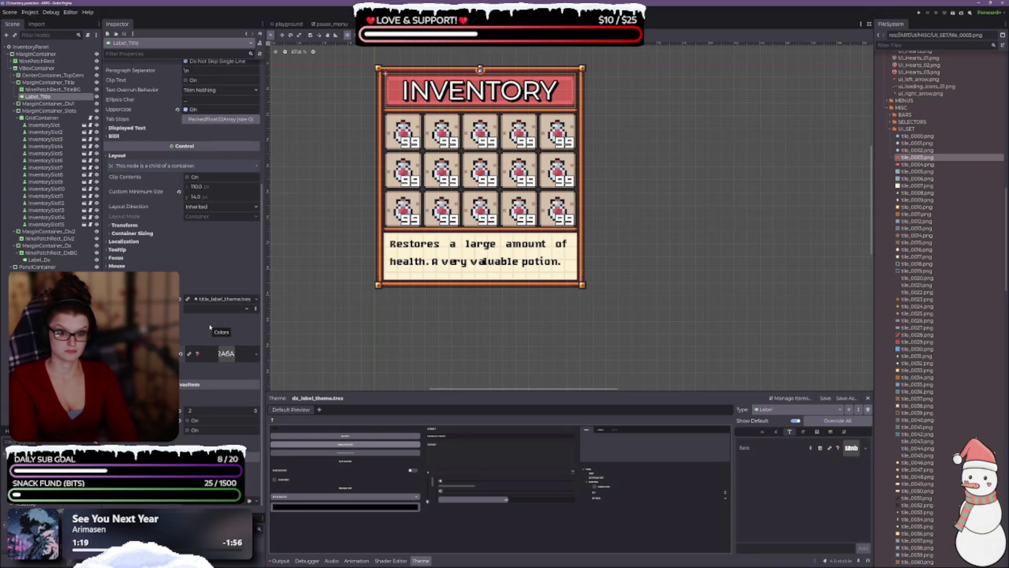
- Collapse the ARROWS, ICONS and MISC folders and select ART/UI/FONTS in the FileSystem dock
scroll(951, 257, up, 10)
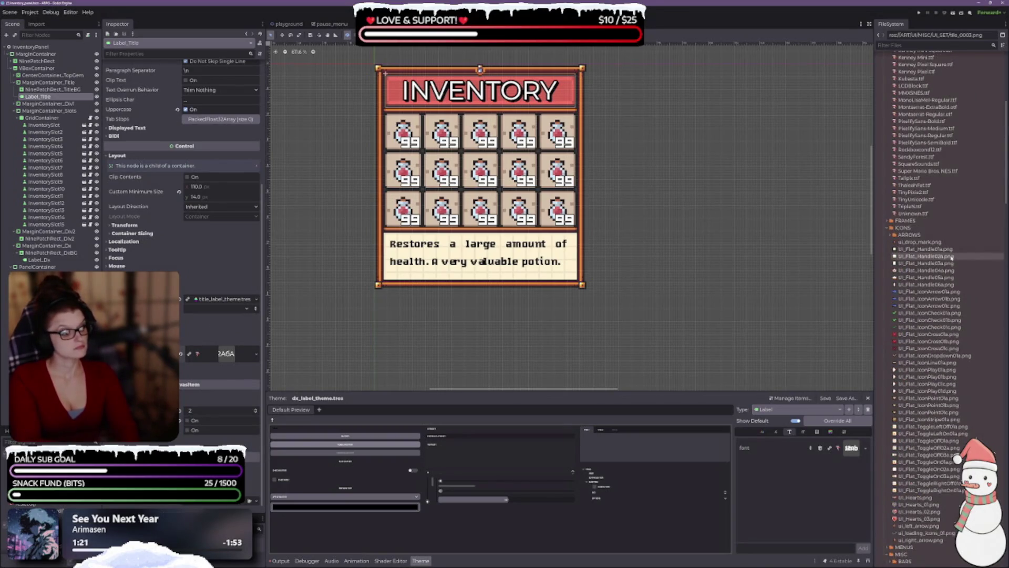
click(888, 233)
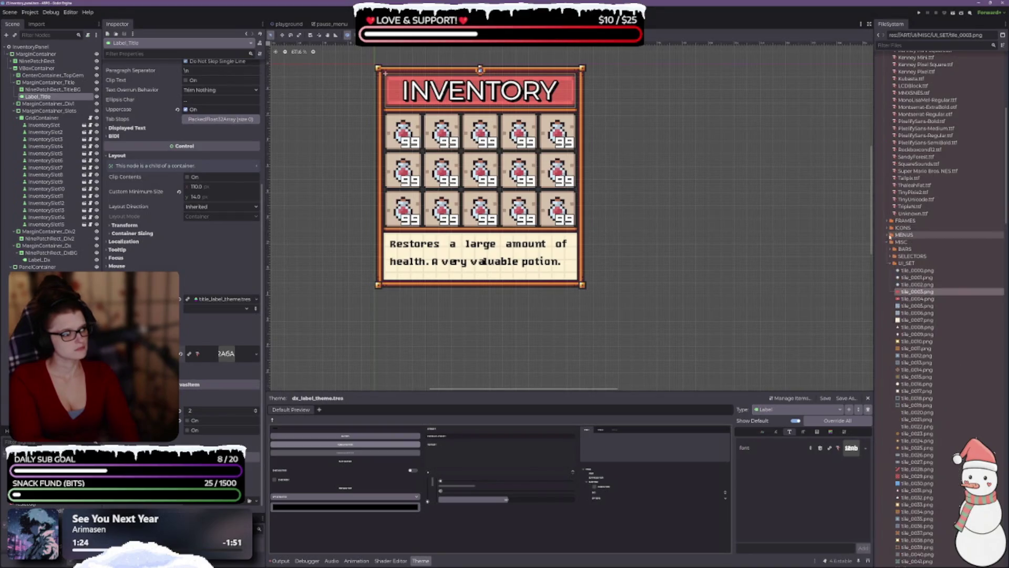
click(888, 228)
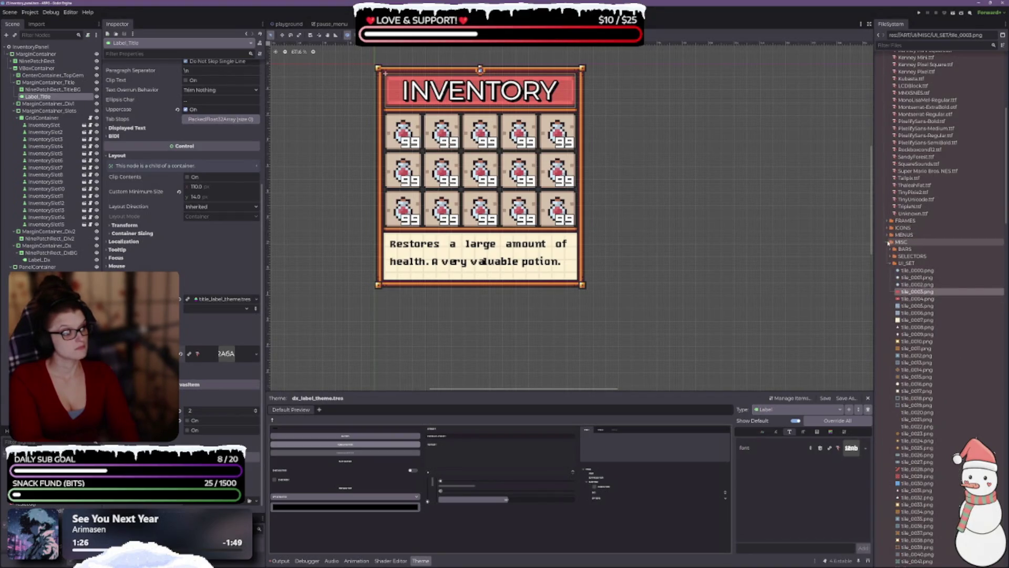
click(887, 242)
scroll(925, 283, up, 10)
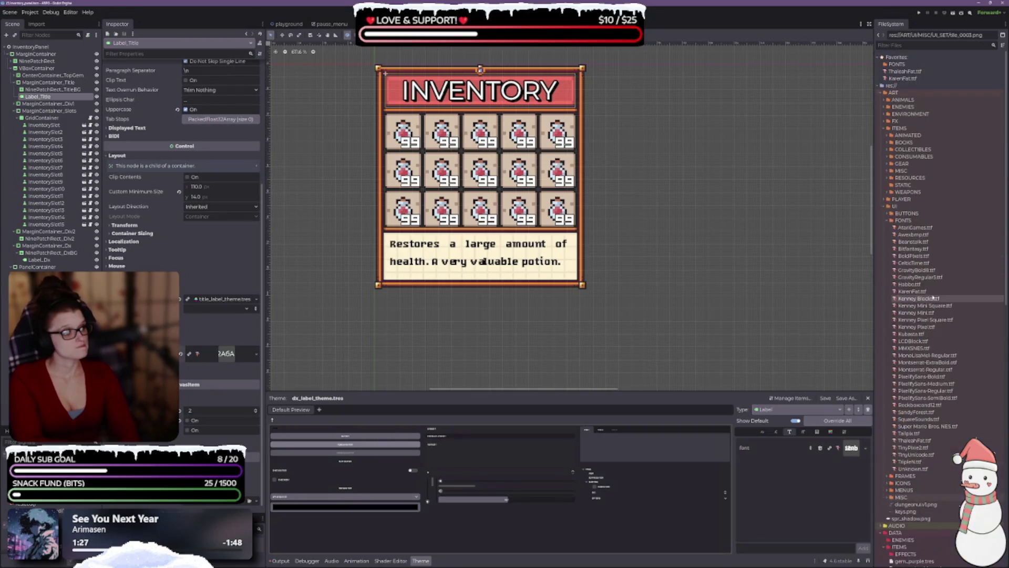
click(886, 206)
click(885, 206)
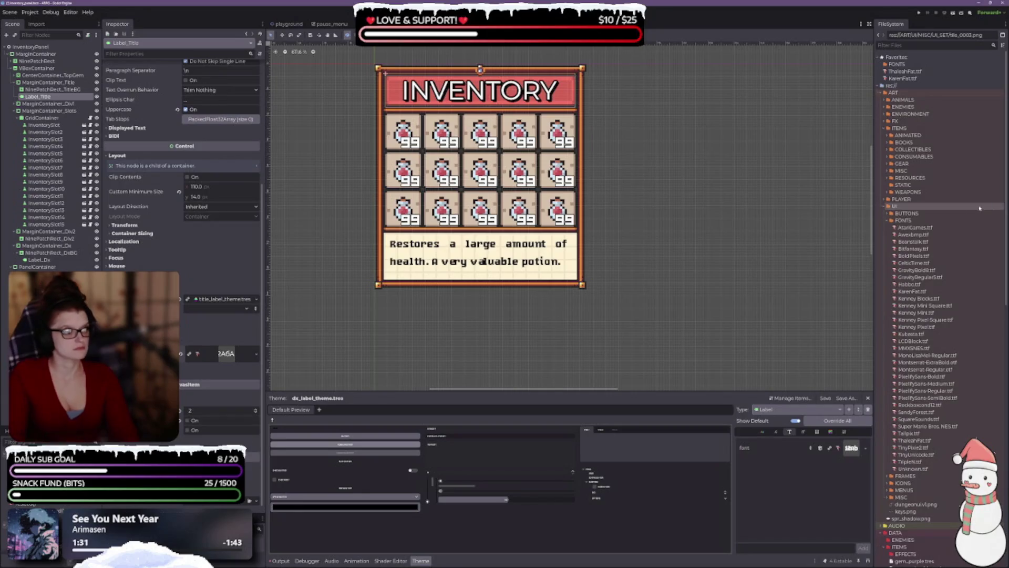
click(904, 220)
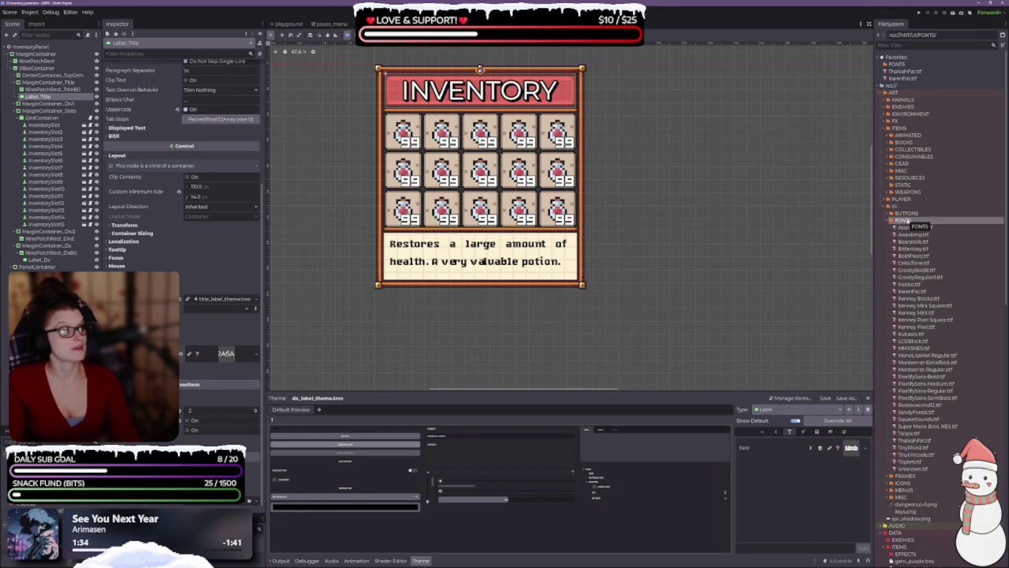
- Collapse DATA/UI/THEMES and select all font files in FONTS through Unknown.ttf
scroll(946, 407, down, 5)
scroll(946, 406, up, 5)
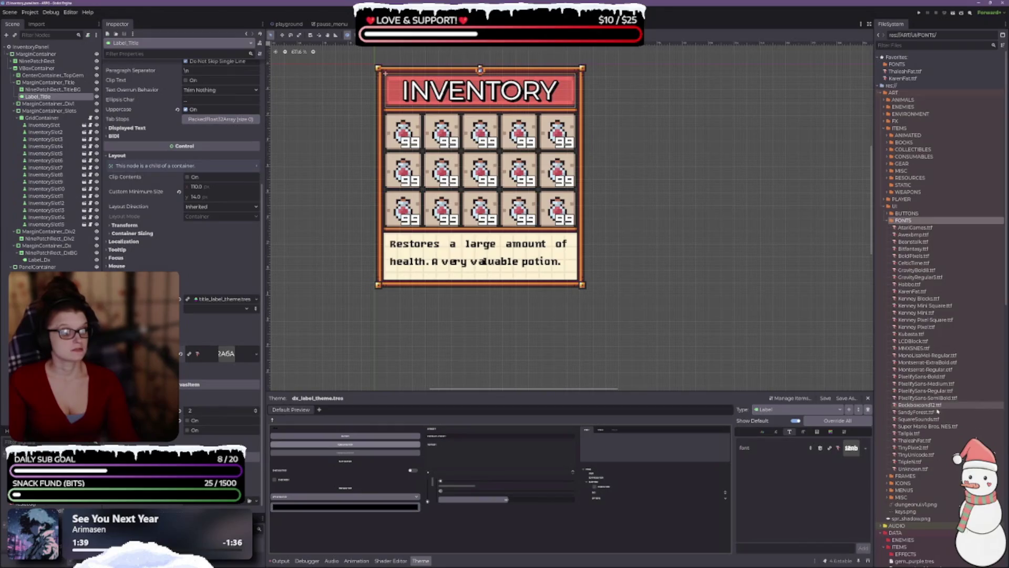
scroll(925, 452, down, 4)
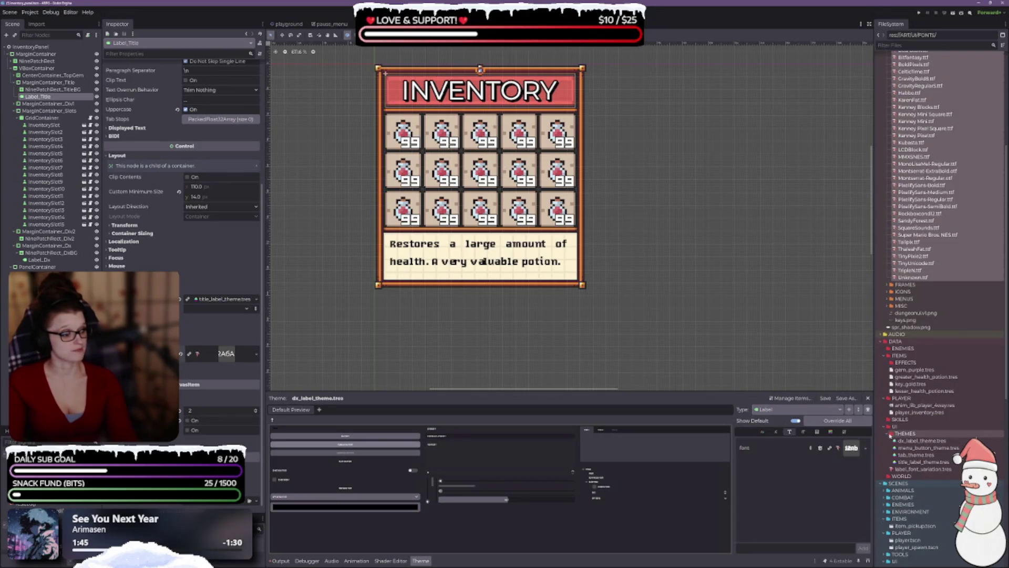
click(890, 434)
click(888, 435)
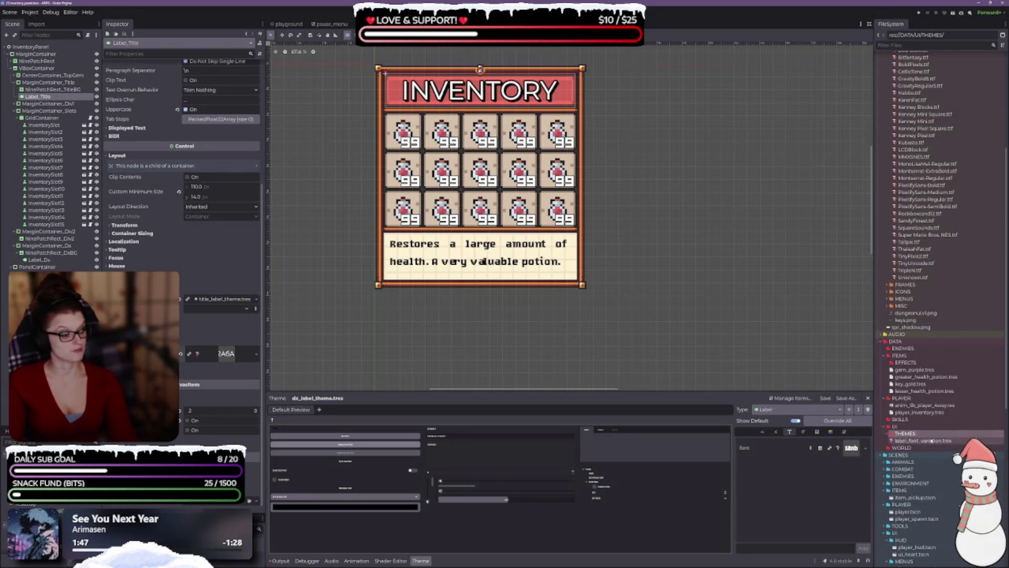
scroll(920, 400, up, 4)
click(913, 468)
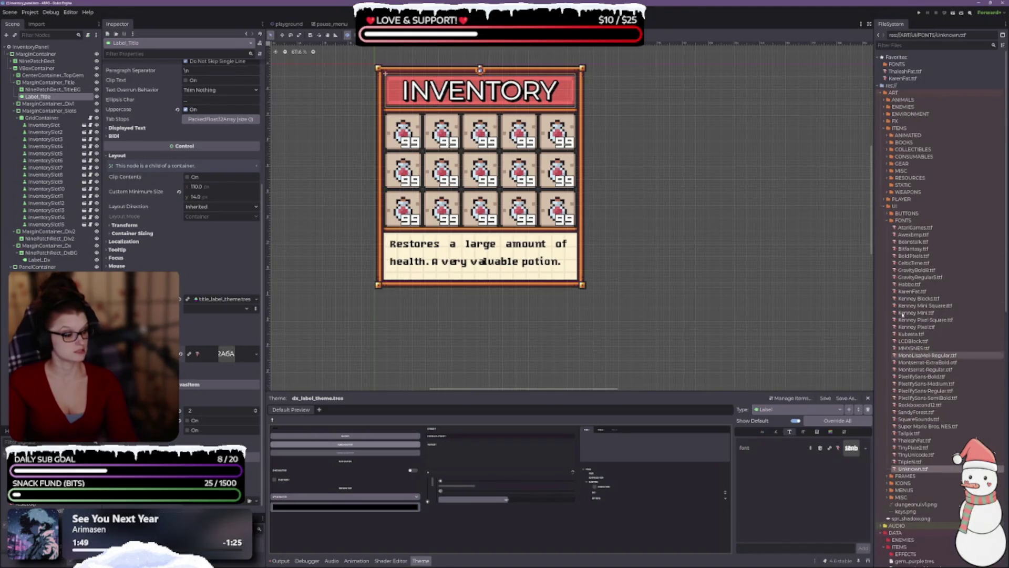
shift+click(915, 228)
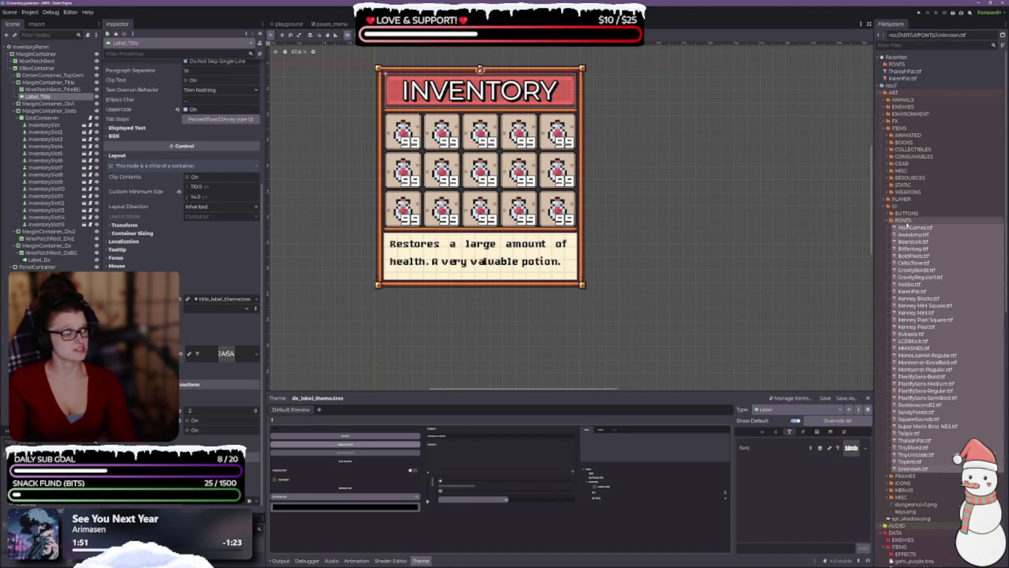